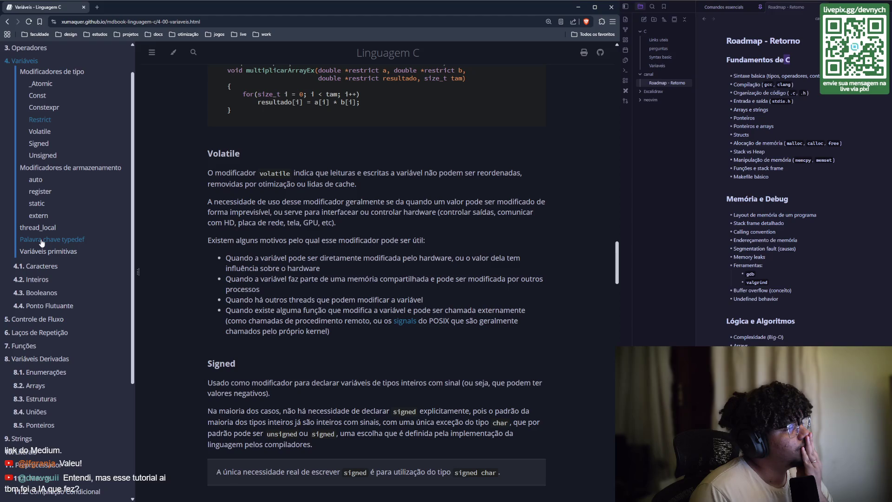
- Switch to the Comandos essenciais tab and open the Variaveis note from the file explorer
{"action": "scroll", "coordinate": [42, 241], "scroll_direction": "down", "scroll_amount": 2}
{"action": "scroll", "coordinate": [169, 256], "scroll_direction": "down", "scroll_amount": 1}
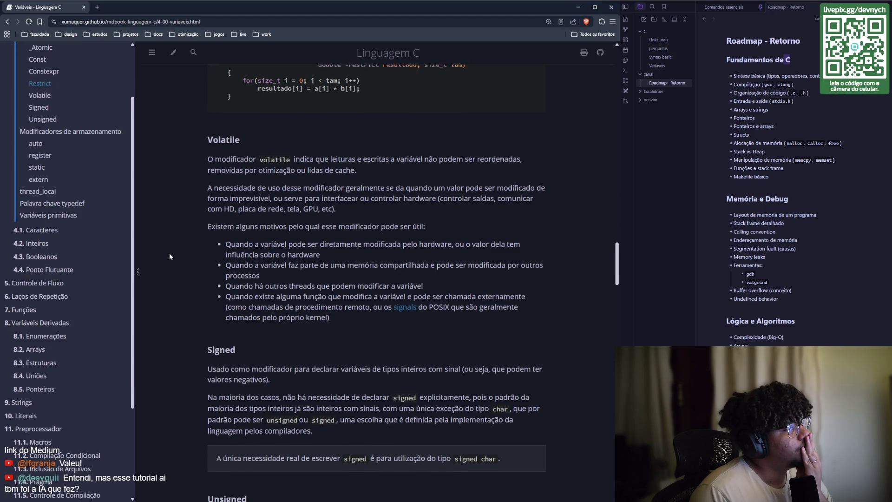
{"action": "scroll", "coordinate": [169, 256], "scroll_direction": "down", "scroll_amount": 2}
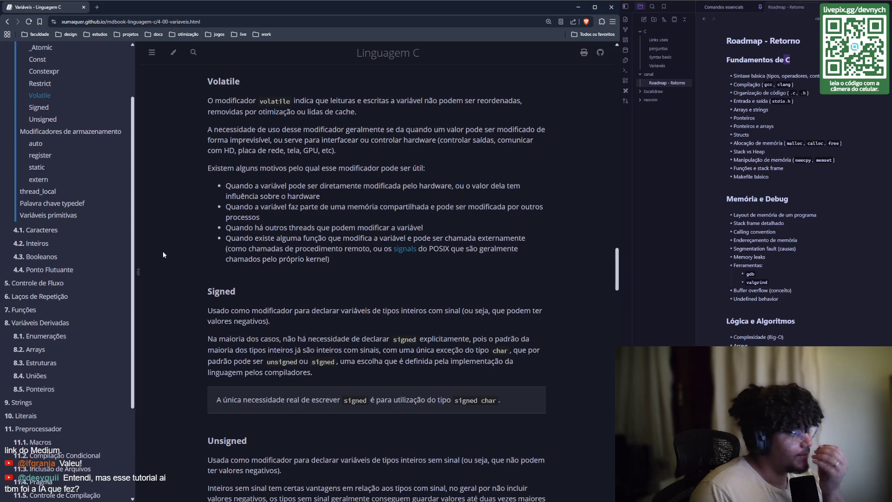
{"action": "scroll", "coordinate": [163, 253], "scroll_direction": "down", "scroll_amount": 1}
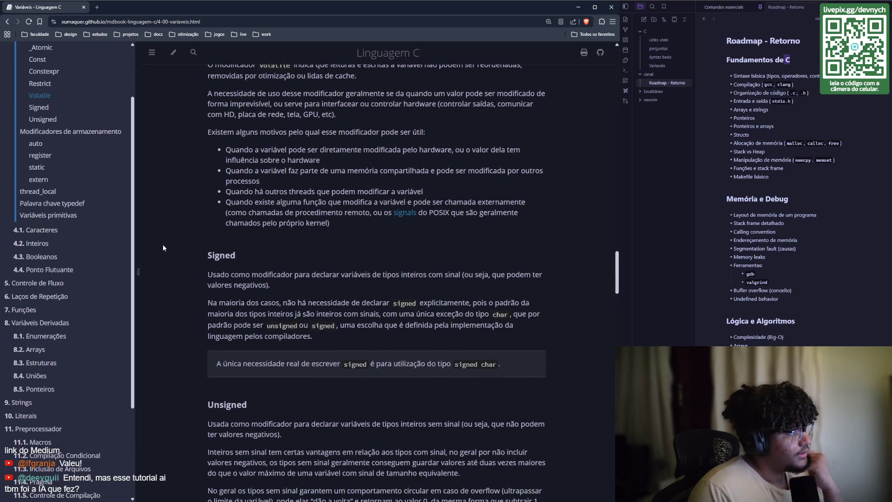
{"action": "scroll", "coordinate": [163, 246], "scroll_direction": "up", "scroll_amount": 1}
{"action": "scroll", "coordinate": [163, 245], "scroll_direction": "up", "scroll_amount": 1}
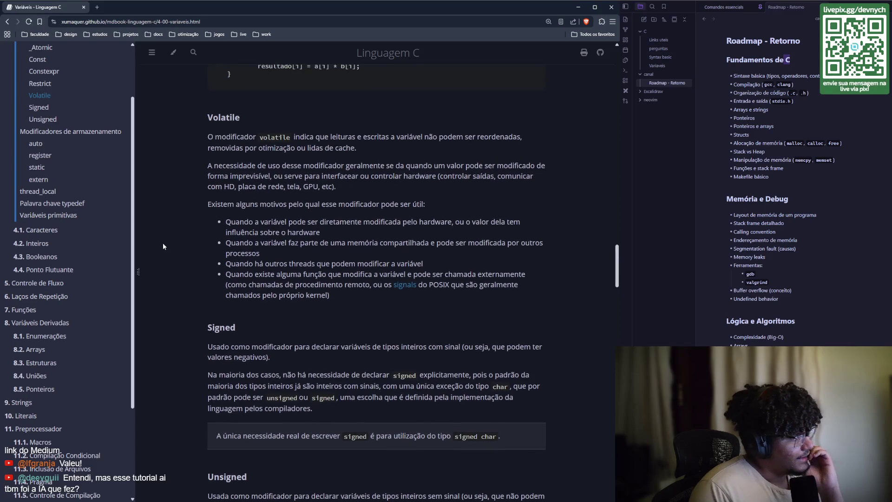
{"action": "scroll", "coordinate": [175, 238], "scroll_direction": "down", "scroll_amount": 1}
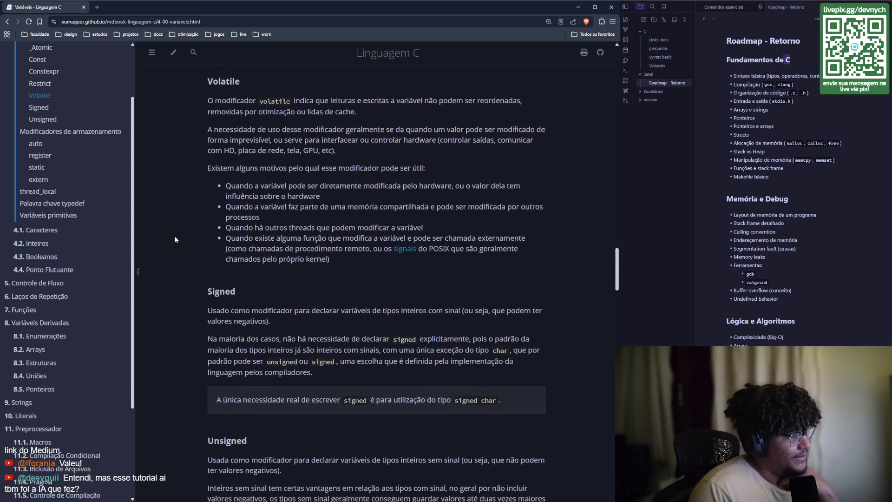
{"action": "scroll", "coordinate": [175, 236], "scroll_direction": "up", "scroll_amount": 1}
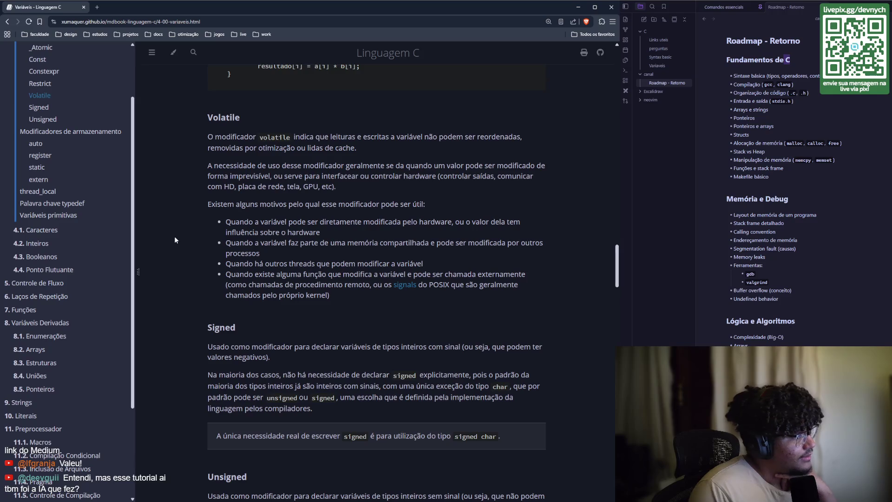
{"action": "scroll", "coordinate": [175, 238], "scroll_direction": "down", "scroll_amount": 2}
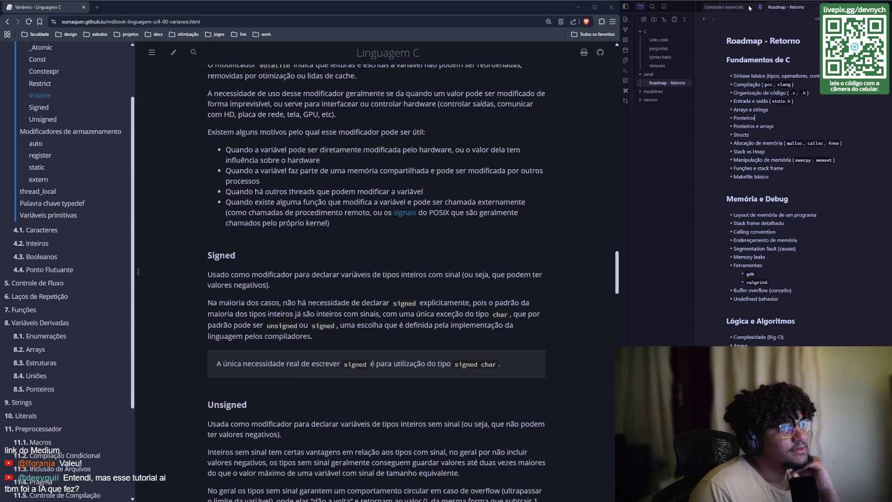
{"action": "left_click", "coordinate": [750, 8]}
{"action": "left_click", "coordinate": [666, 66]}
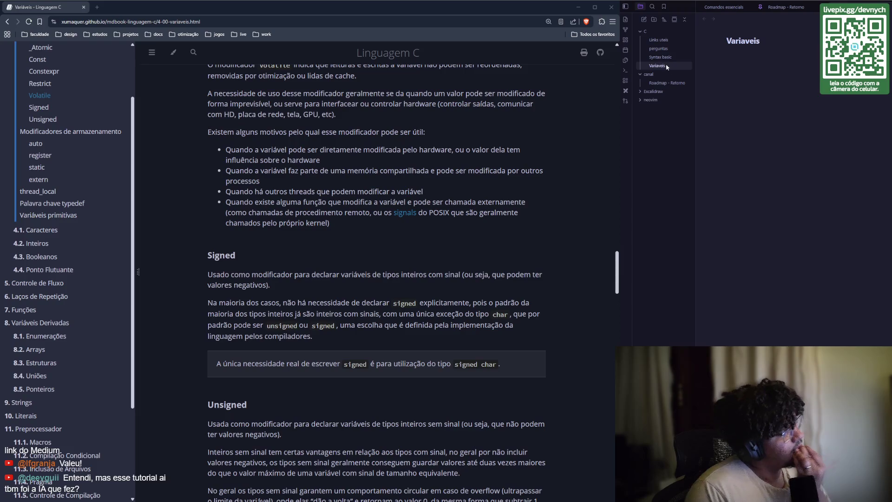
- Remove the stray typed letters so the Variaveis body stays empty under its title
{"action": "left_click", "coordinate": [776, 99]}
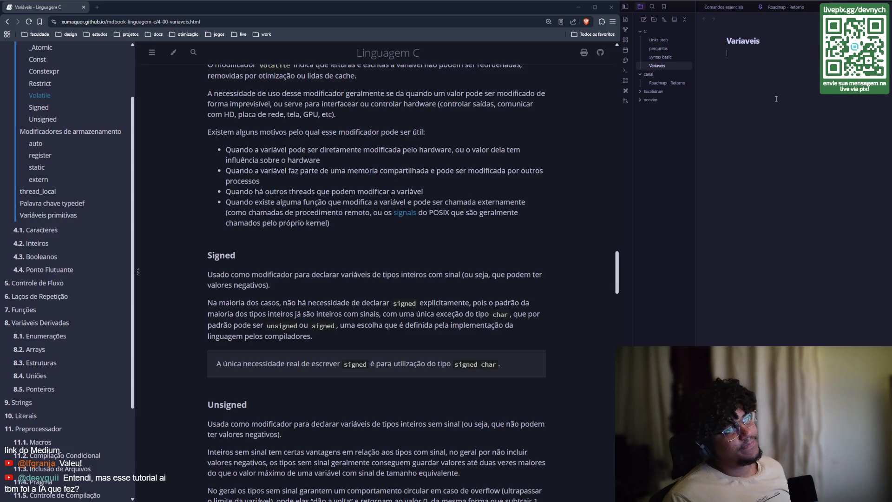
{"action": "type", "text": "v"}
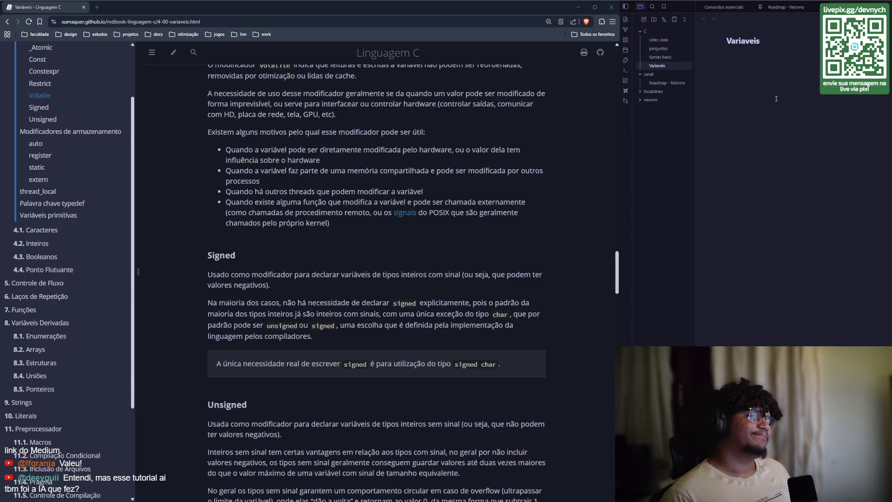
{"action": "type", "text": "v"}
{"action": "key", "text": "BackSpace"}
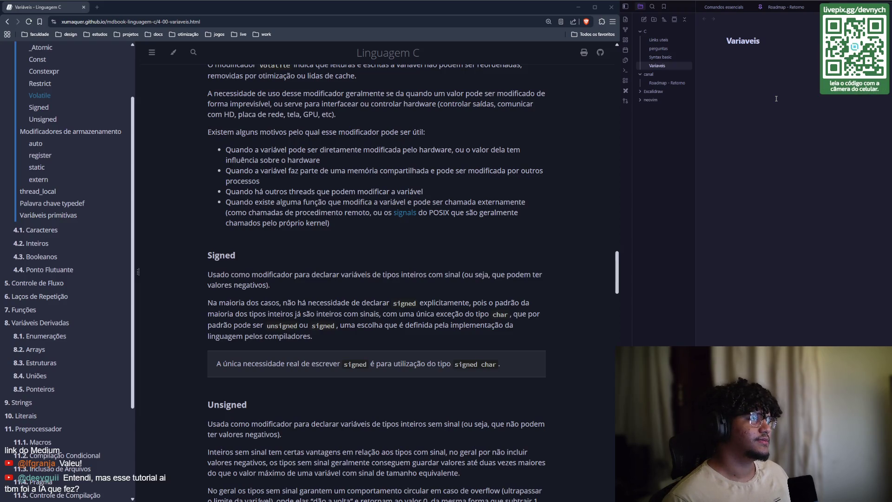
{"action": "scroll", "coordinate": [377, 279], "scroll_direction": "up", "scroll_amount": 3}
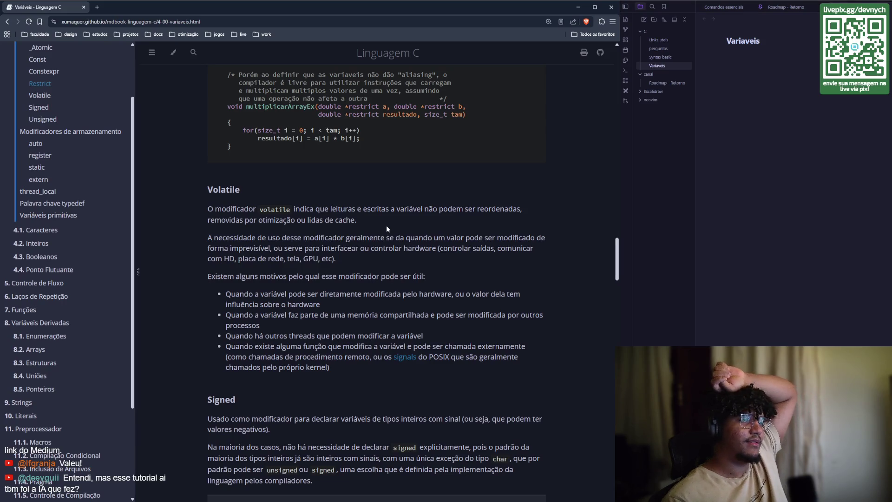
{"action": "scroll", "coordinate": [386, 228], "scroll_direction": "down", "scroll_amount": 1}
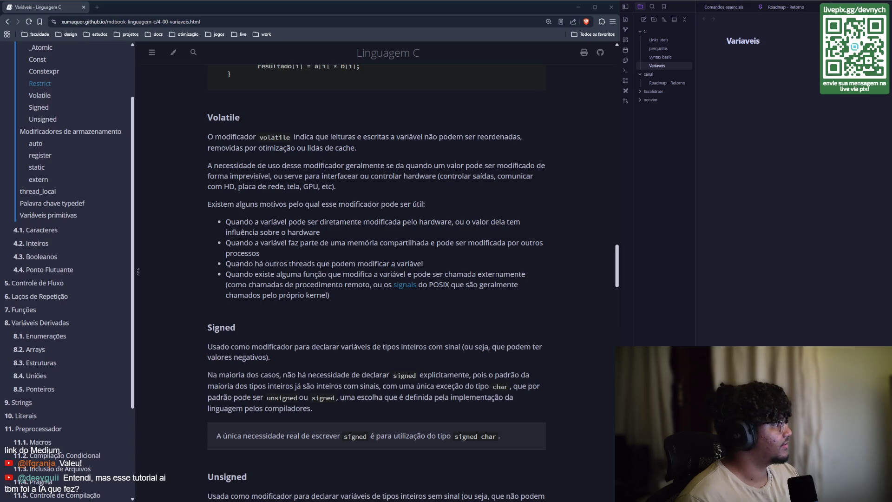
- Search 'volatile in Go' and select the atomic.StoreUint32(&flag, 1) code line
{"action": "key", "text": "ctrl+shift+t"}
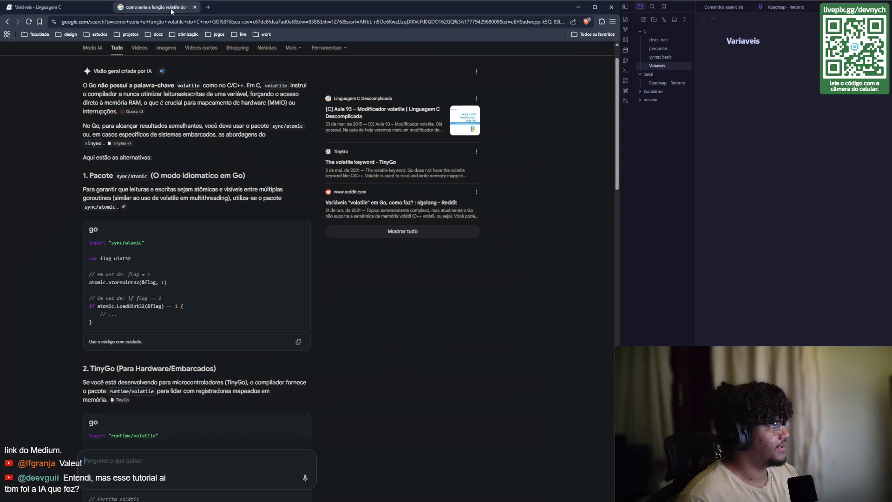
{"action": "scroll", "coordinate": [131, 197], "scroll_direction": "down", "scroll_amount": 1}
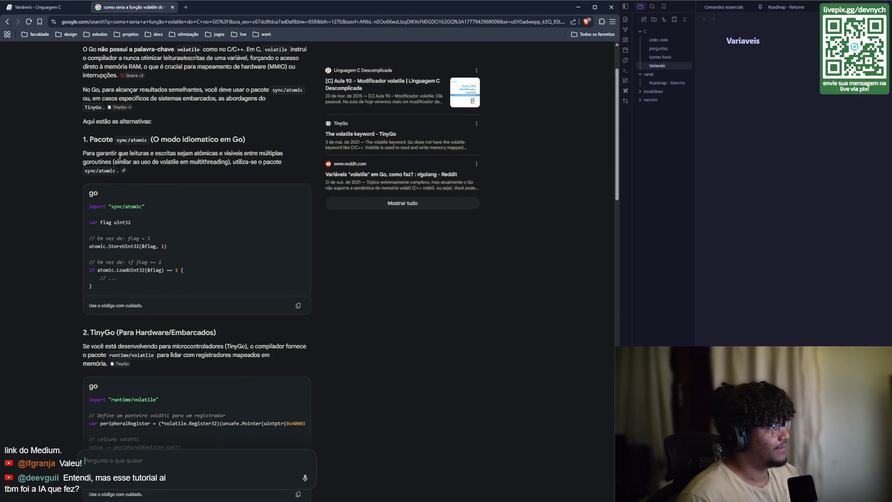
{"action": "scroll", "coordinate": [160, 143], "scroll_direction": "down", "scroll_amount": 1}
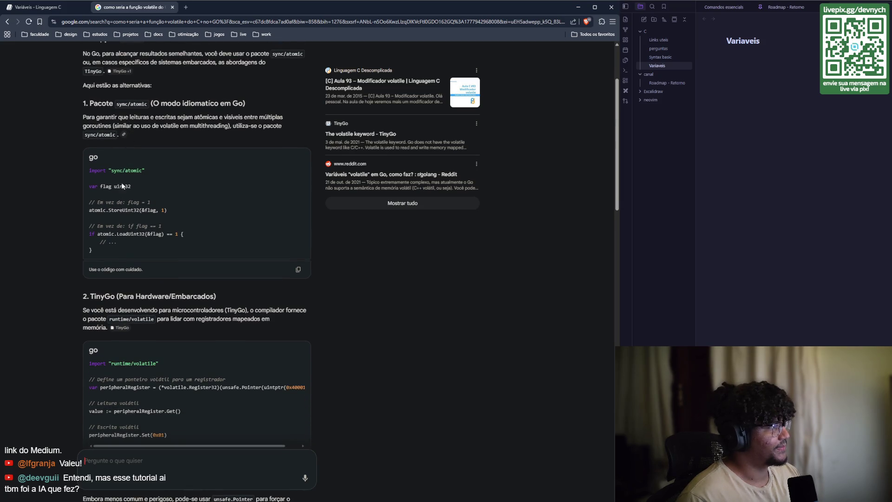
{"action": "left_click_drag", "start_coordinate": [89, 210], "coordinate": [171, 211]}
- Read through the AI overview on volatile in Go, then return to the Linguagem C tab
{"action": "scroll", "coordinate": [156, 210], "scroll_direction": "up", "scroll_amount": 1}
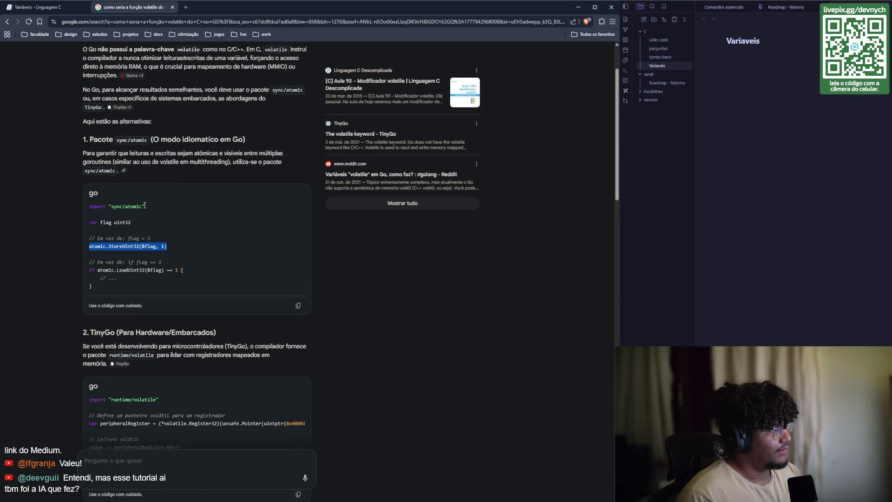
{"action": "scroll", "coordinate": [145, 205], "scroll_direction": "down", "scroll_amount": 1}
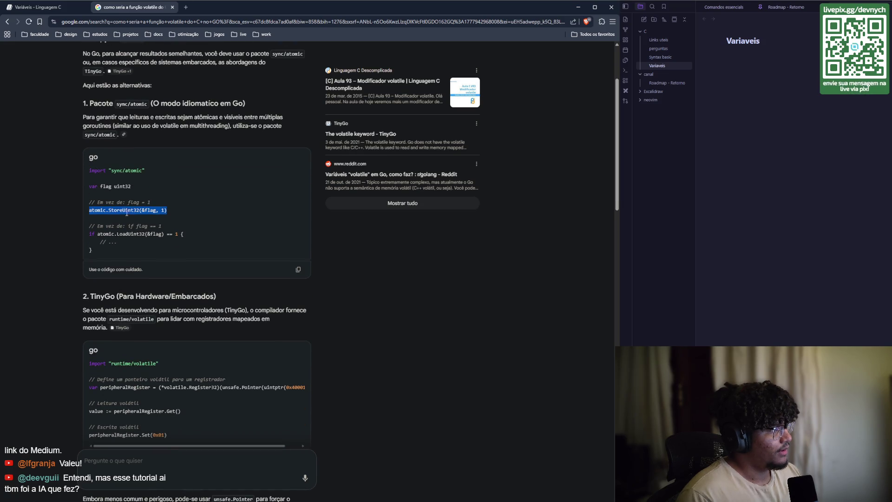
{"action": "scroll", "coordinate": [78, 218], "scroll_direction": "down", "scroll_amount": 1}
{"action": "scroll", "coordinate": [74, 215], "scroll_direction": "down", "scroll_amount": 4}
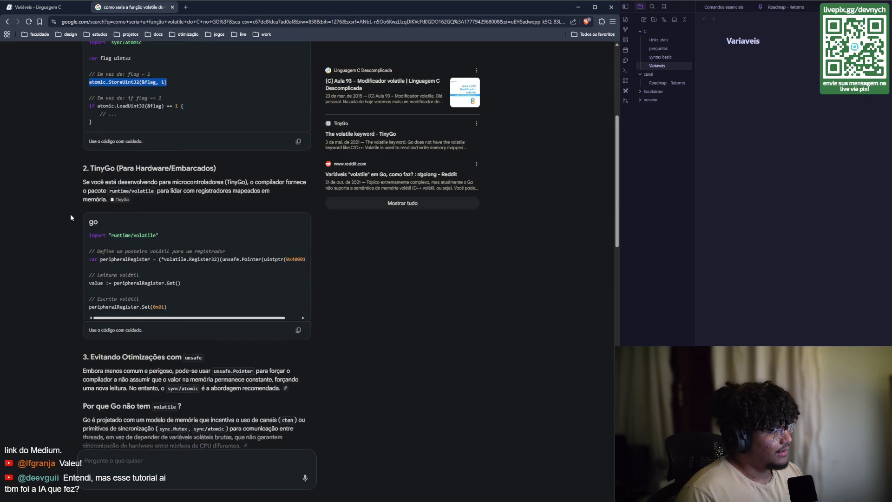
{"action": "scroll", "coordinate": [69, 205], "scroll_direction": "down", "scroll_amount": 1}
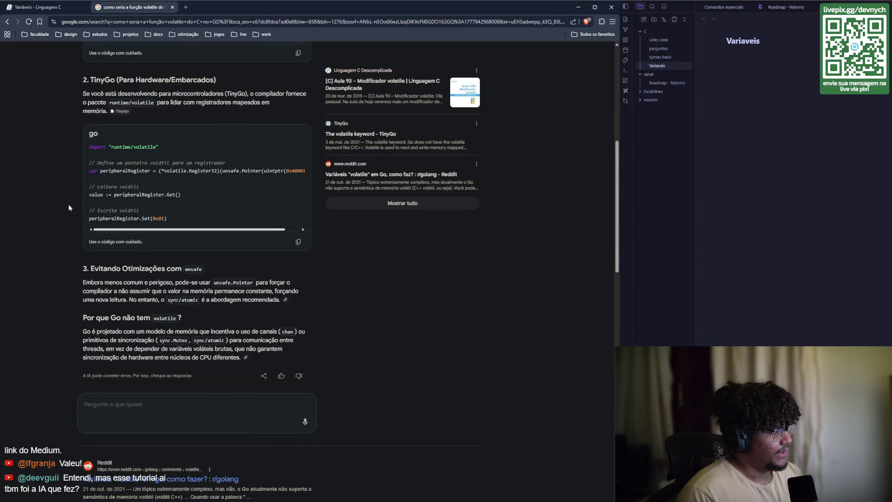
{"action": "scroll", "coordinate": [69, 208], "scroll_direction": "up", "scroll_amount": 1}
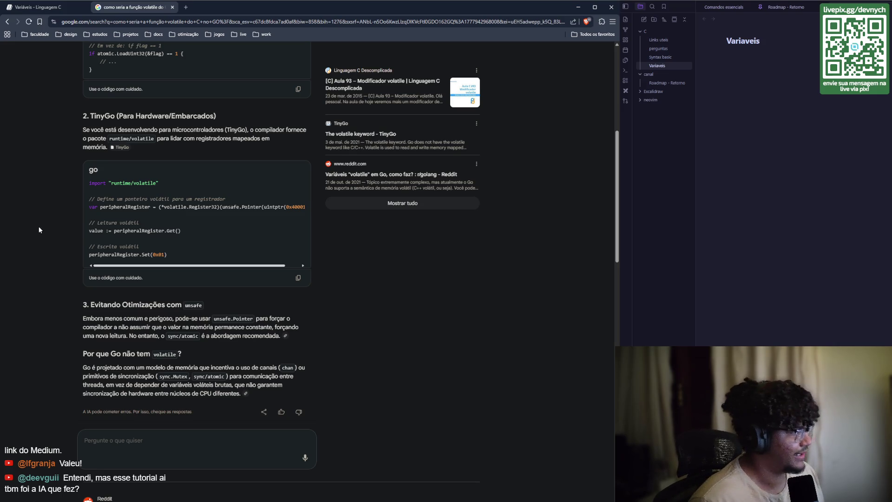
{"action": "scroll", "coordinate": [51, 210], "scroll_direction": "up", "scroll_amount": 1}
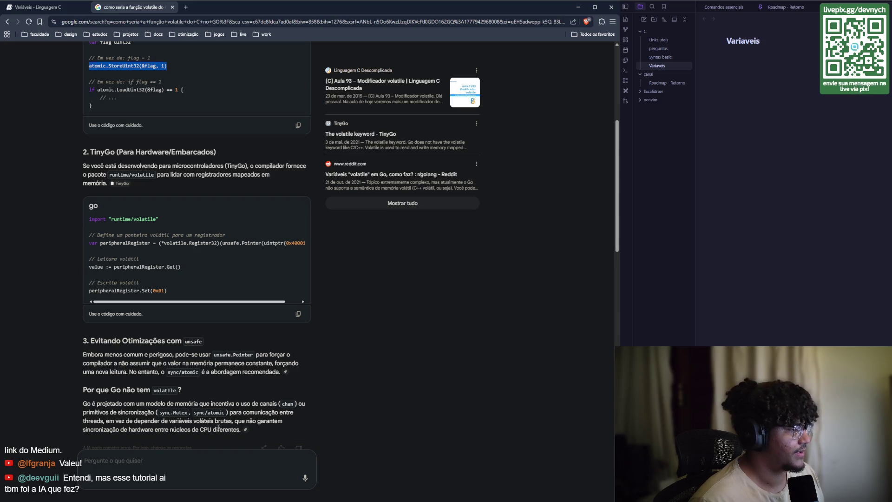
{"action": "scroll", "coordinate": [51, 195], "scroll_direction": "down", "scroll_amount": 1}
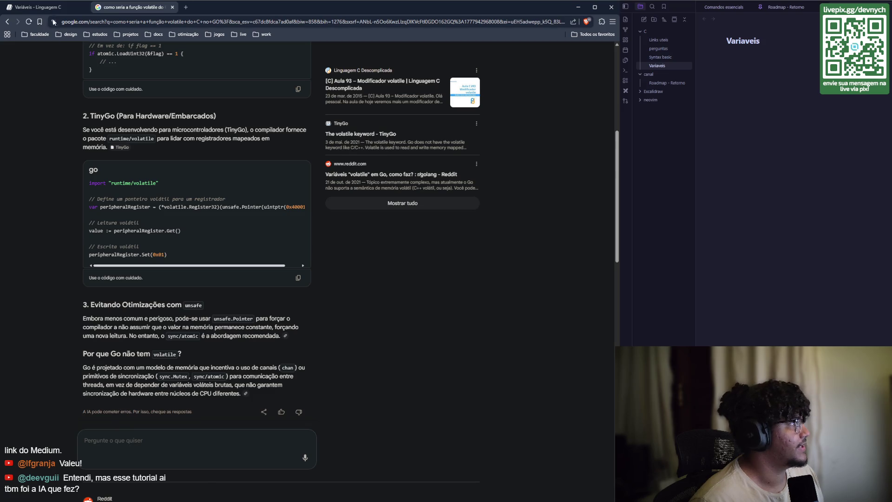
{"action": "key", "text": "ctrl+Tab"}
{"action": "scroll", "coordinate": [277, 259], "scroll_direction": "down", "scroll_amount": 3}
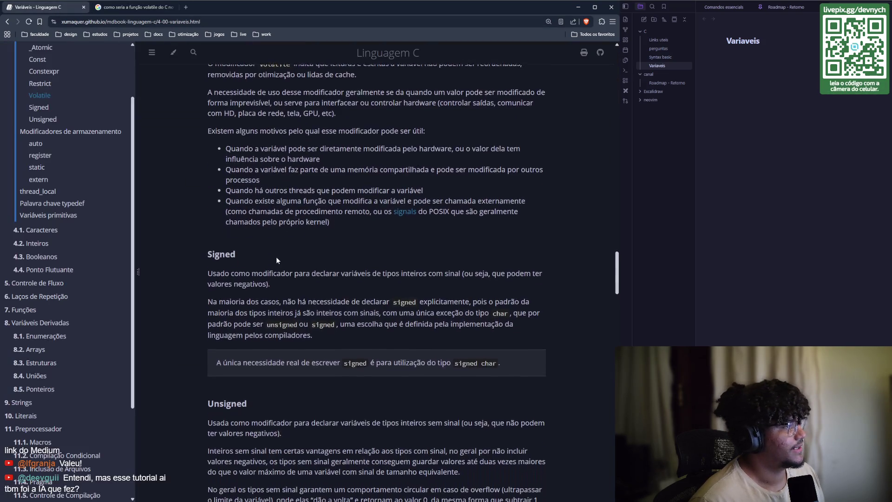
{"action": "scroll", "coordinate": [276, 260], "scroll_direction": "down", "scroll_amount": 3}
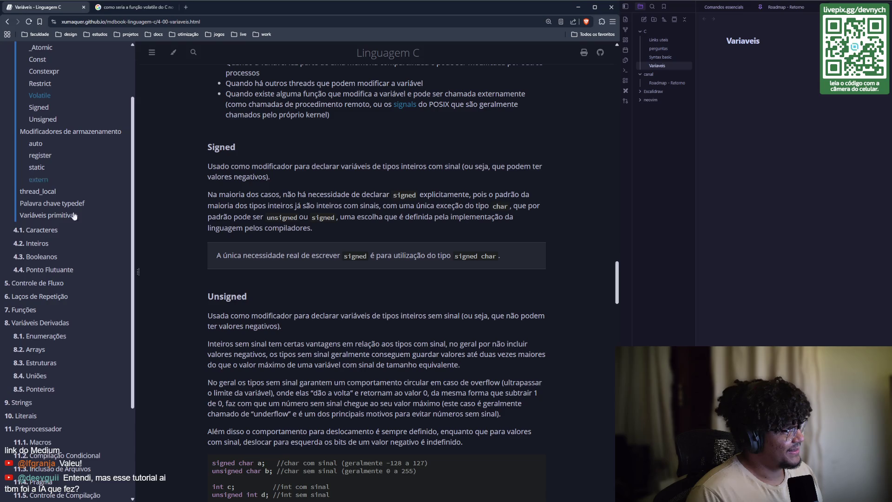
{"action": "scroll", "coordinate": [49, 261], "scroll_direction": "up", "scroll_amount": 5}
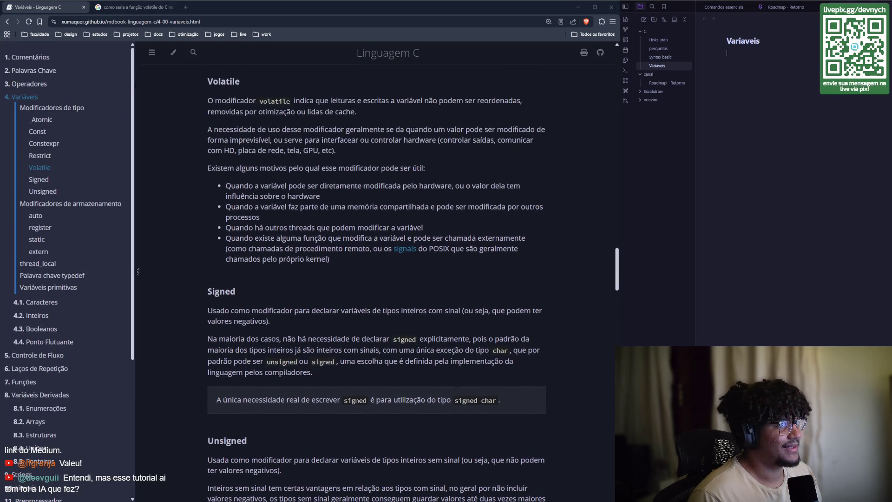
{"action": "left_click", "coordinate": [783, 8]}
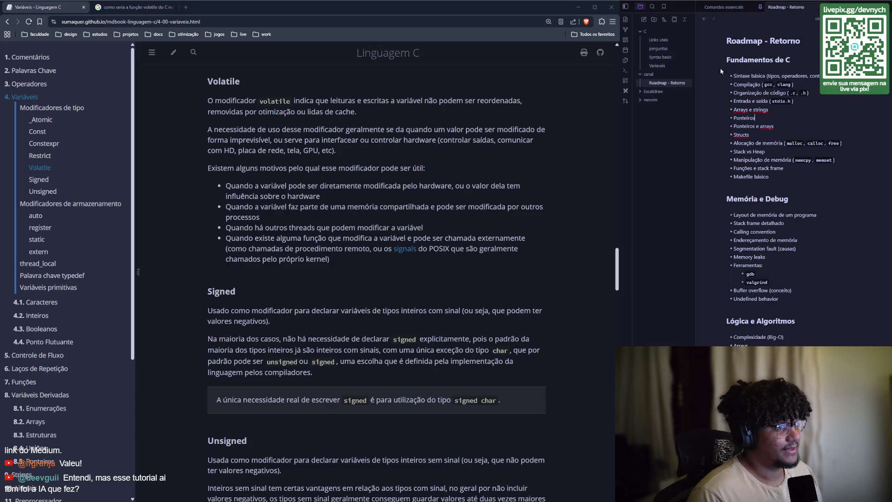
- Scroll through the Roadmap - Retorno note to its Memória e Debug topics like gdb and valgrind
{"action": "scroll", "coordinate": [748, 121], "scroll_direction": "down", "scroll_amount": 3}
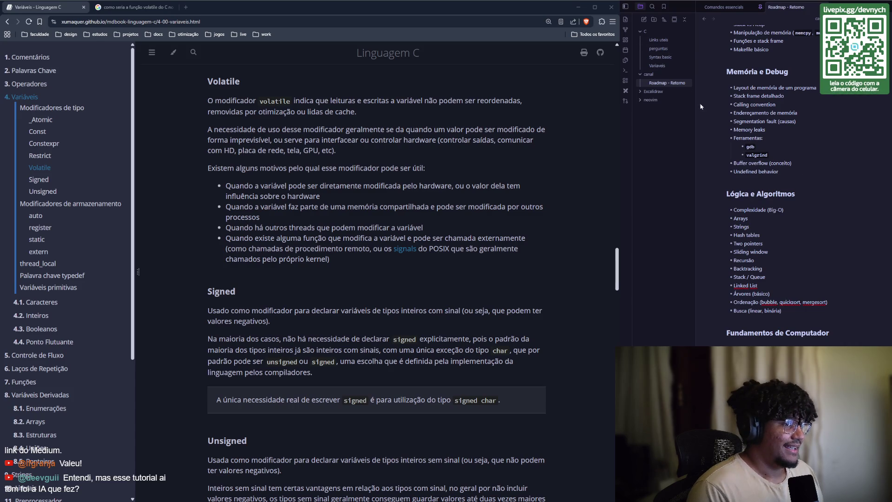
{"action": "scroll", "coordinate": [754, 48], "scroll_direction": "up", "scroll_amount": 1}
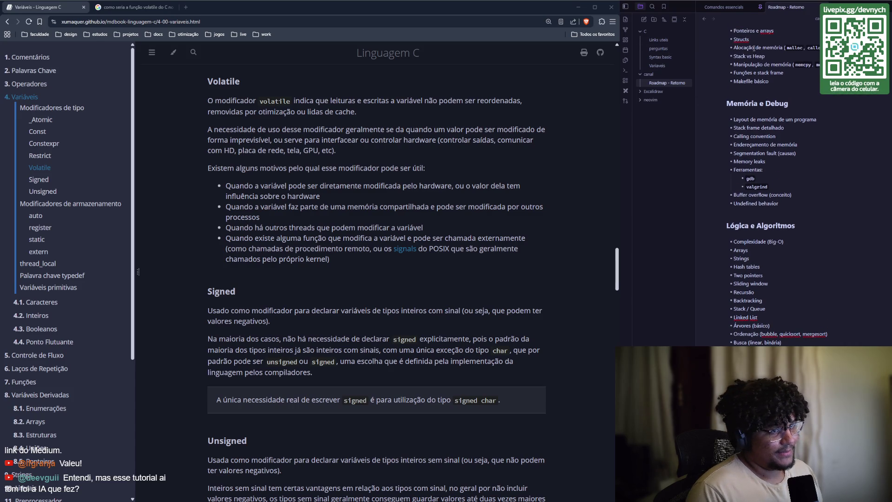
{"action": "scroll", "coordinate": [809, 262], "scroll_direction": "down", "scroll_amount": 1}
{"action": "scroll", "coordinate": [806, 203], "scroll_direction": "down", "scroll_amount": 6}
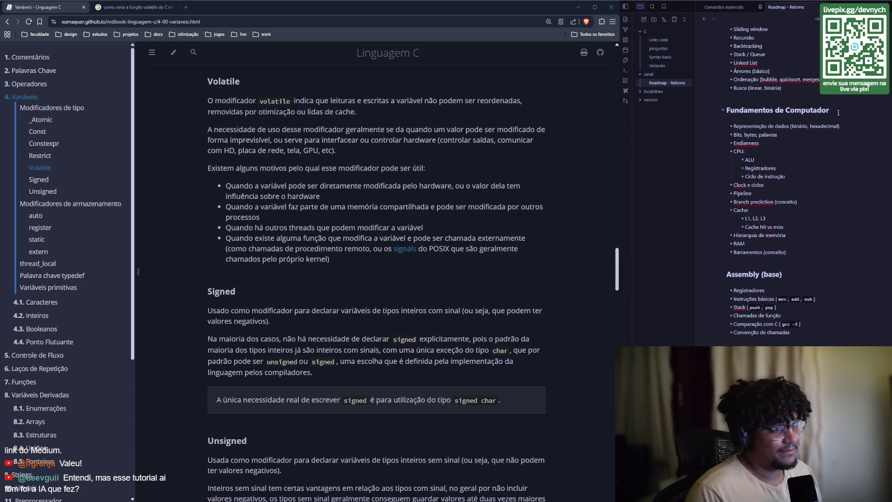
{"action": "scroll", "coordinate": [839, 112], "scroll_direction": "up", "scroll_amount": 10}
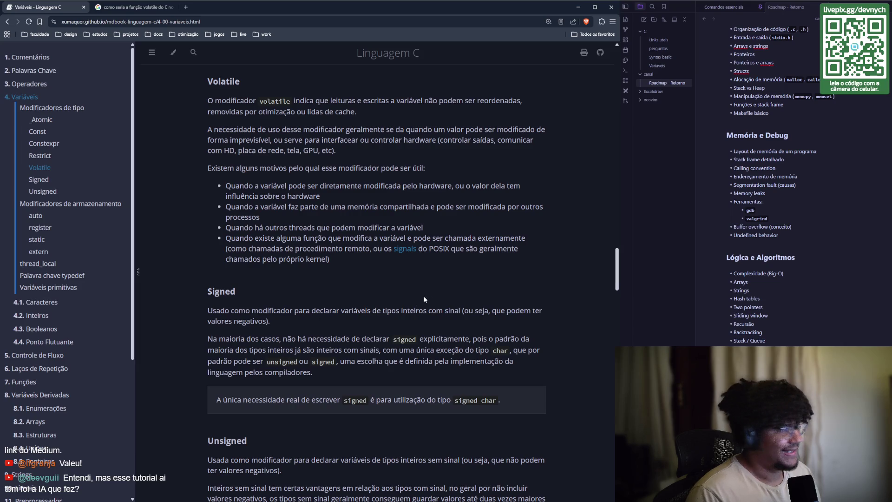
{"action": "scroll", "coordinate": [424, 299], "scroll_direction": "down", "scroll_amount": 4}
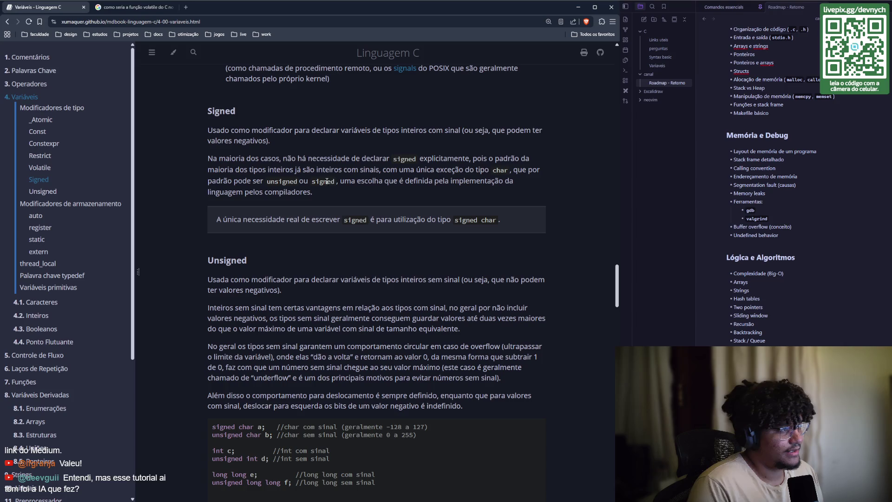
- Scroll past the Signed and Unsigned sections to the storage modifiers linkage types and table
{"action": "scroll", "coordinate": [367, 180], "scroll_direction": "down", "scroll_amount": 1}
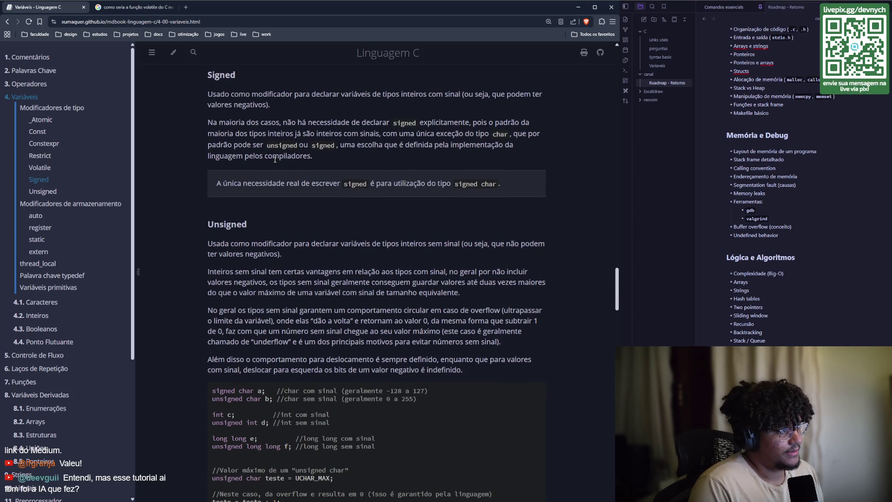
{"action": "scroll", "coordinate": [274, 160], "scroll_direction": "down", "scroll_amount": 1}
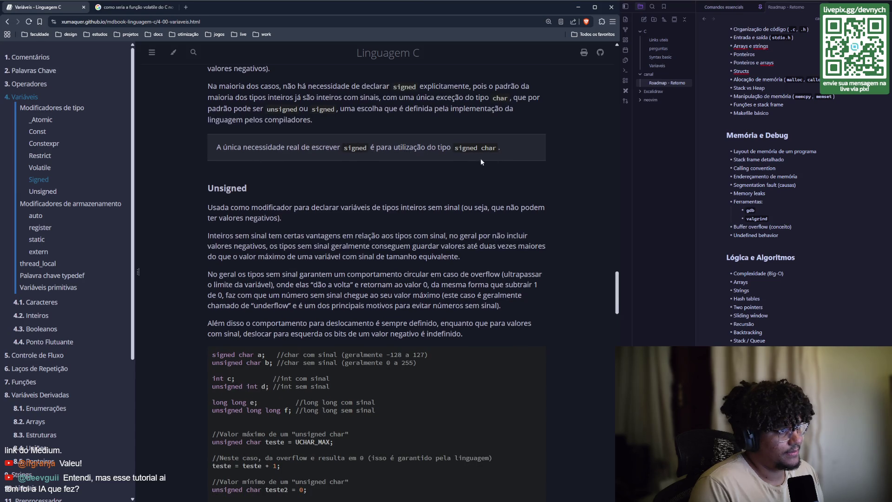
{"action": "scroll", "coordinate": [198, 163], "scroll_direction": "up", "scroll_amount": 1}
{"action": "scroll", "coordinate": [208, 156], "scroll_direction": "down", "scroll_amount": 4}
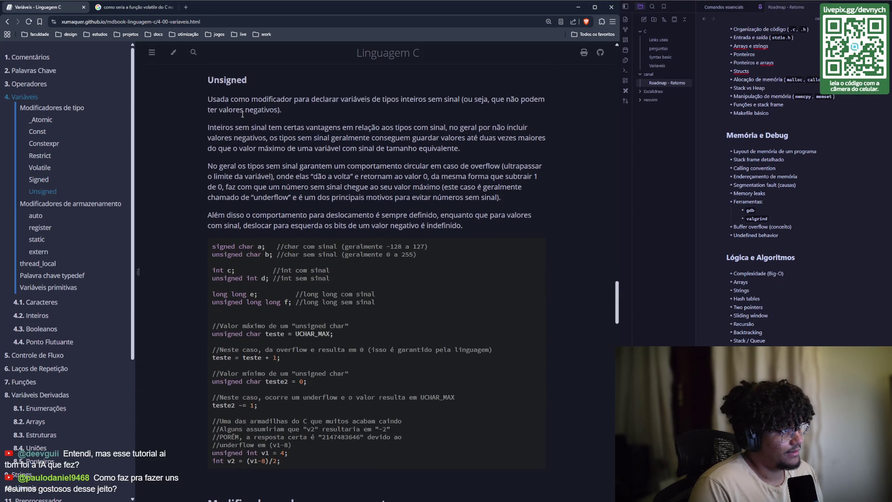
{"action": "scroll", "coordinate": [302, 119], "scroll_direction": "down", "scroll_amount": 3}
{"action": "scroll", "coordinate": [358, 123], "scroll_direction": "up", "scroll_amount": 3}
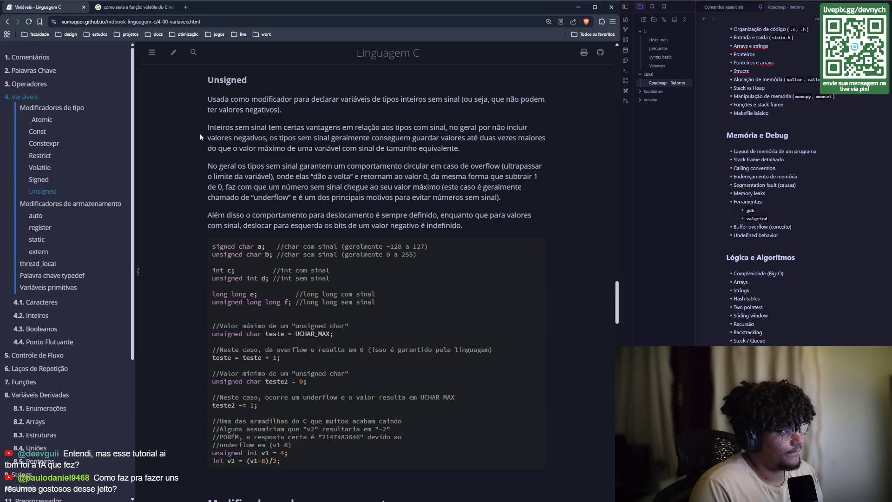
{"action": "scroll", "coordinate": [200, 133], "scroll_direction": "down", "scroll_amount": 1}
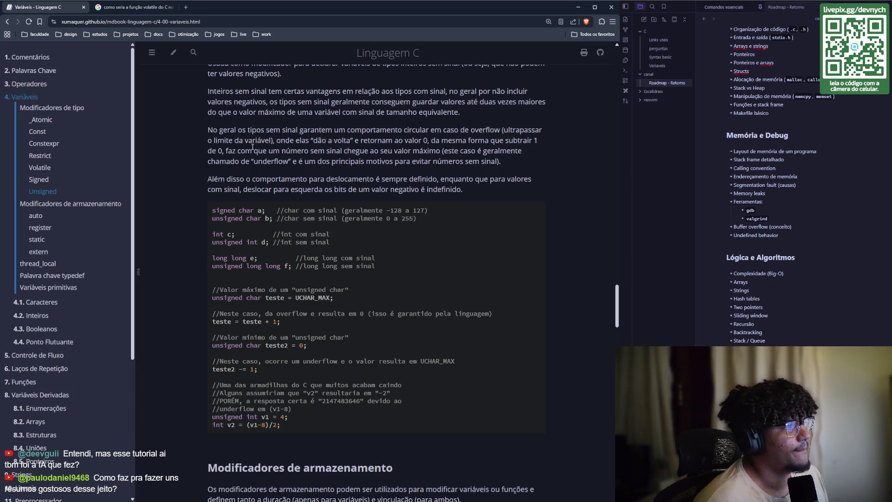
{"action": "scroll", "coordinate": [252, 147], "scroll_direction": "down", "scroll_amount": 2}
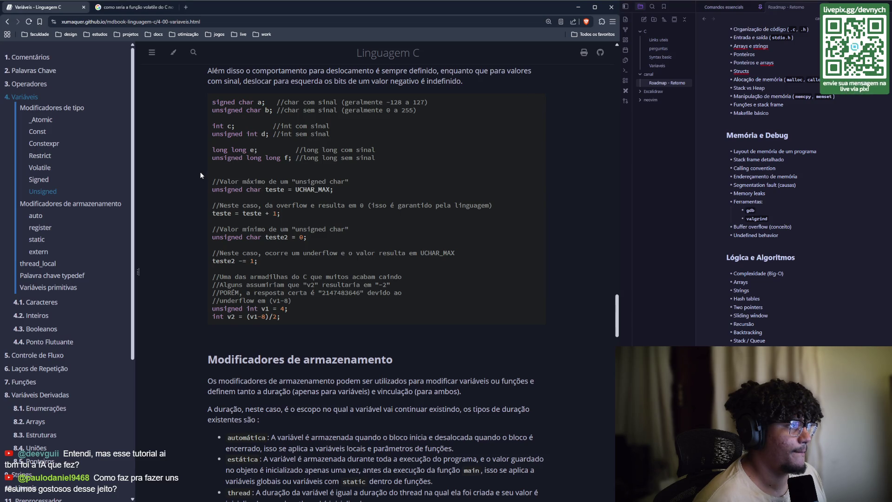
{"action": "scroll", "coordinate": [200, 175], "scroll_direction": "down", "scroll_amount": 1}
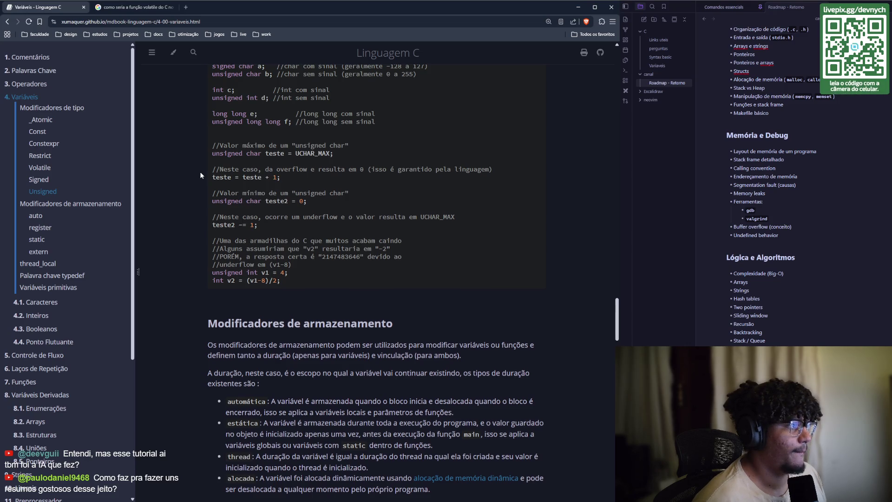
{"action": "scroll", "coordinate": [200, 174], "scroll_direction": "down", "scroll_amount": 1}
{"action": "scroll", "coordinate": [200, 175], "scroll_direction": "down", "scroll_amount": 1}
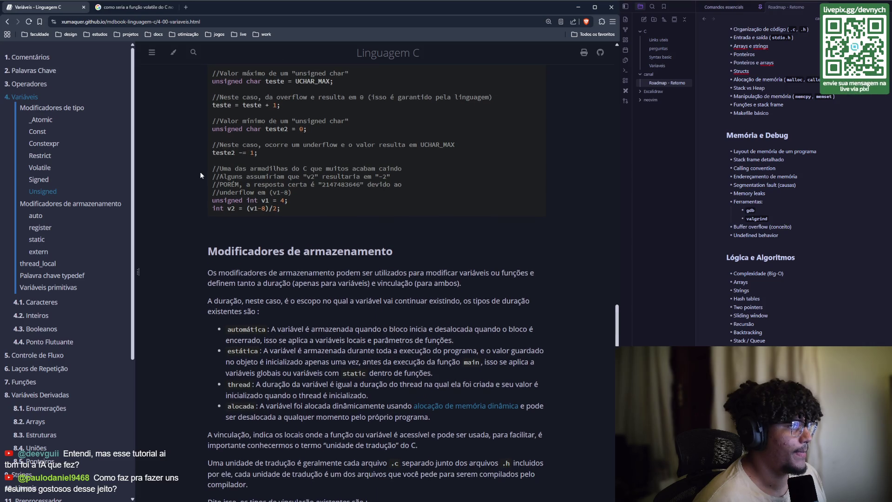
{"action": "scroll", "coordinate": [767, 139], "scroll_direction": "up", "scroll_amount": 2}
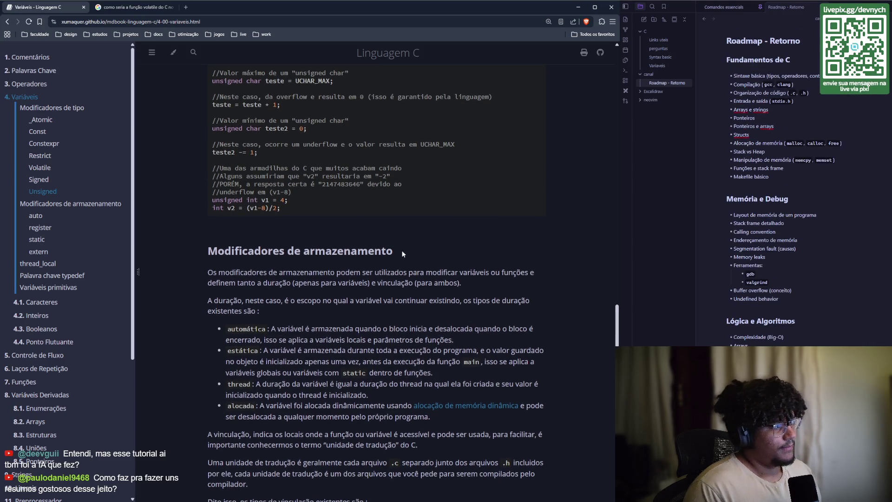
{"action": "scroll", "coordinate": [408, 253], "scroll_direction": "down", "scroll_amount": 1}
{"action": "scroll", "coordinate": [414, 255], "scroll_direction": "up", "scroll_amount": 1}
{"action": "scroll", "coordinate": [414, 258], "scroll_direction": "up", "scroll_amount": 5}
{"action": "scroll", "coordinate": [405, 258], "scroll_direction": "down", "scroll_amount": 5}
{"action": "scroll", "coordinate": [335, 270], "scroll_direction": "down", "scroll_amount": 5}
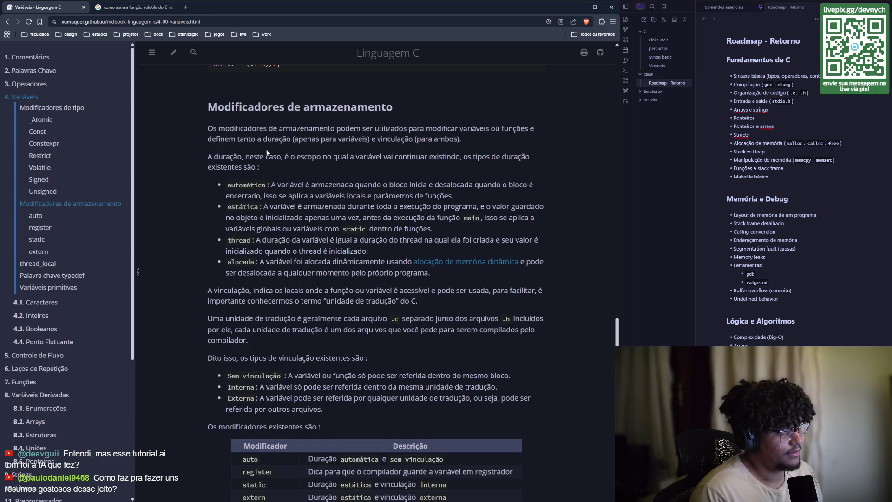
{"action": "scroll", "coordinate": [259, 134], "scroll_direction": "down", "scroll_amount": 1}
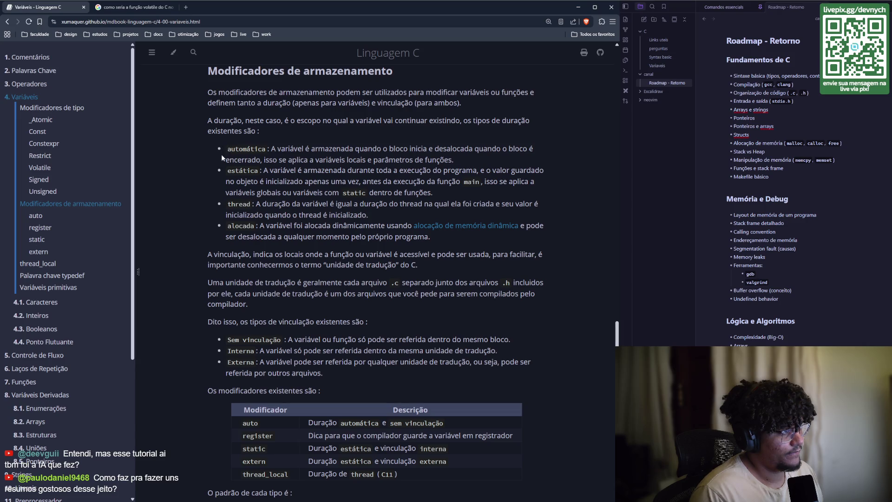
{"action": "scroll", "coordinate": [210, 157], "scroll_direction": "down", "scroll_amount": 1}
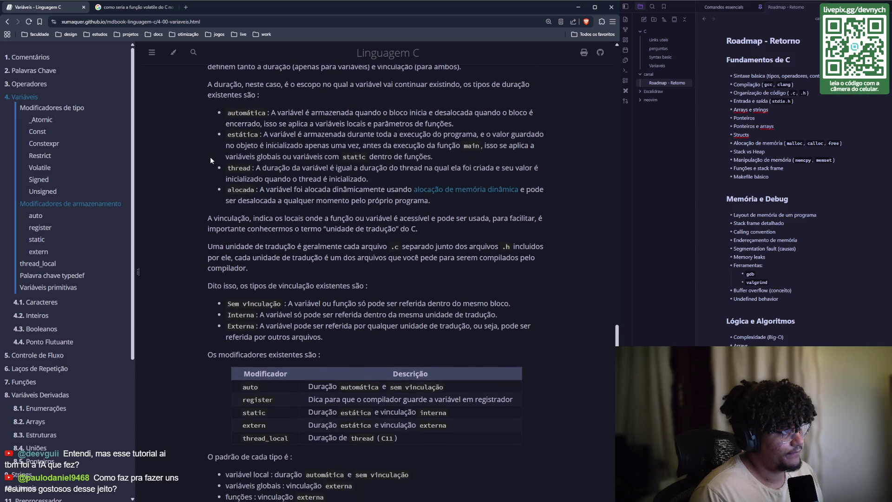
{"action": "scroll", "coordinate": [210, 157], "scroll_direction": "down", "scroll_amount": 1}
{"action": "scroll", "coordinate": [210, 157], "scroll_direction": "up", "scroll_amount": 1}
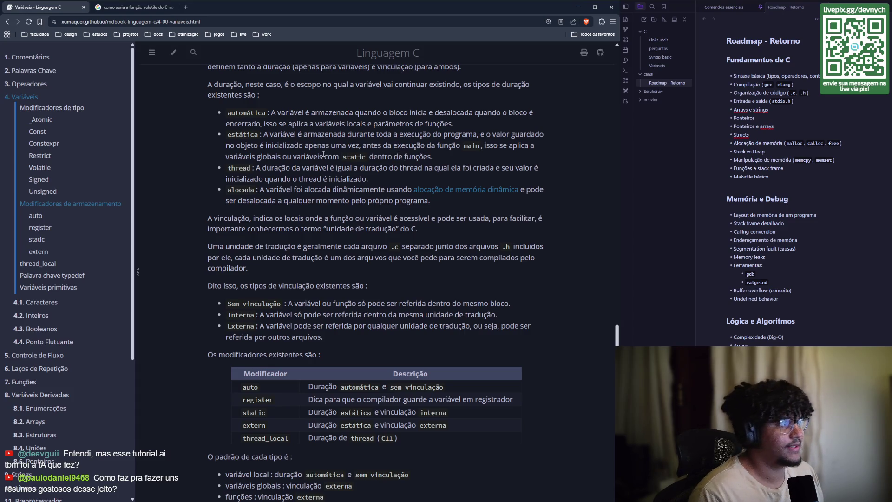
- Highlight the sentence on where static duration applies, then read on to the auto and register explanations
{"action": "left_click_drag", "start_coordinate": [441, 156], "coordinate": [382, 145]}
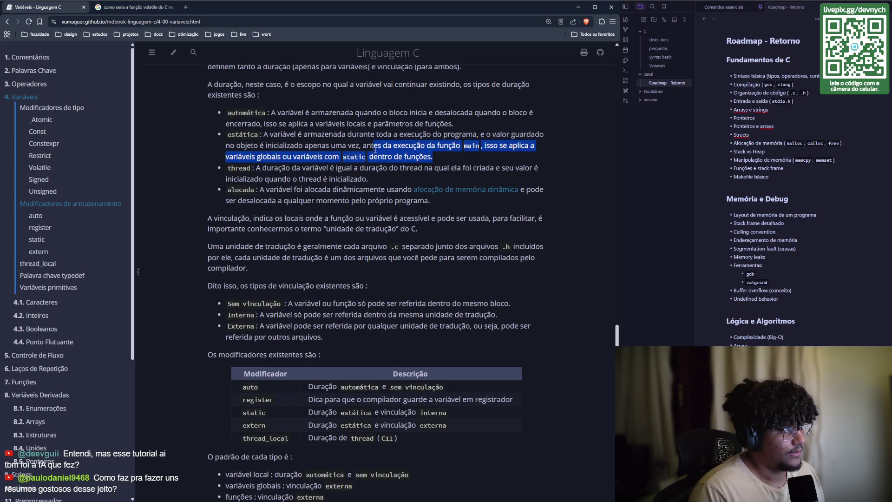
{"action": "left_click", "coordinate": [225, 178]}
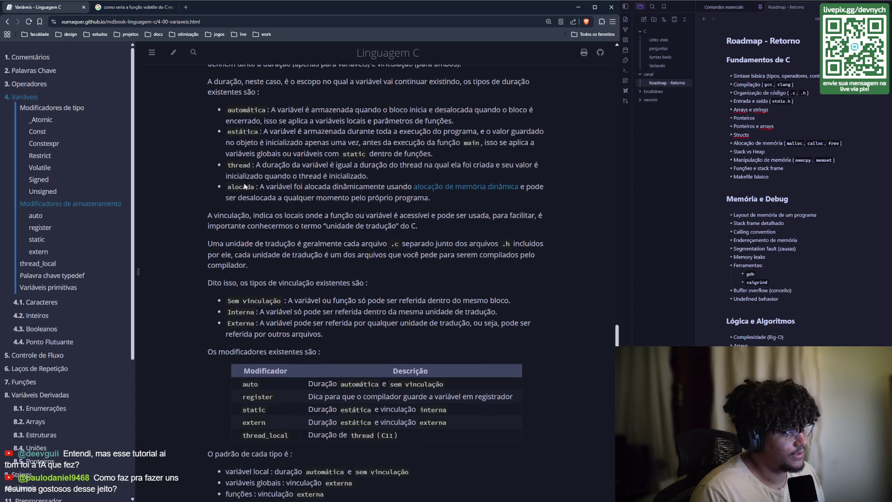
{"action": "scroll", "coordinate": [253, 161], "scroll_direction": "down", "scroll_amount": 1}
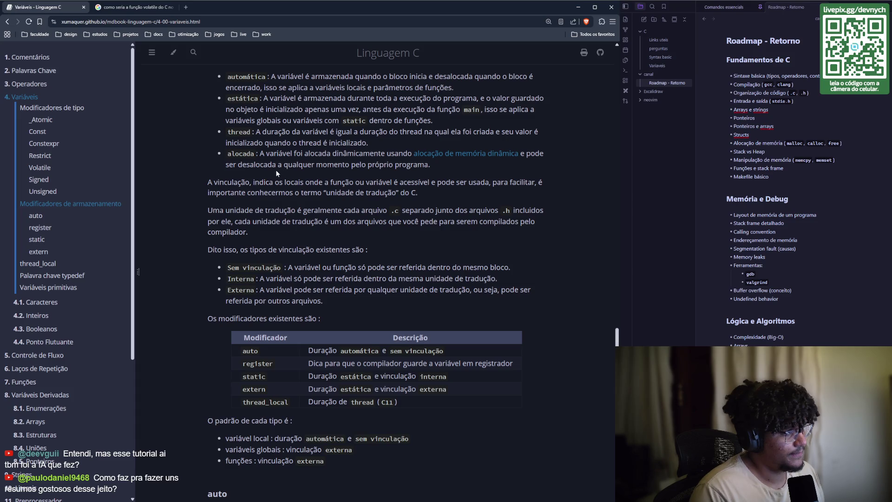
{"action": "scroll", "coordinate": [275, 169], "scroll_direction": "up", "scroll_amount": 1}
{"action": "scroll", "coordinate": [267, 156], "scroll_direction": "up", "scroll_amount": 3}
{"action": "scroll", "coordinate": [271, 163], "scroll_direction": "down", "scroll_amount": 4}
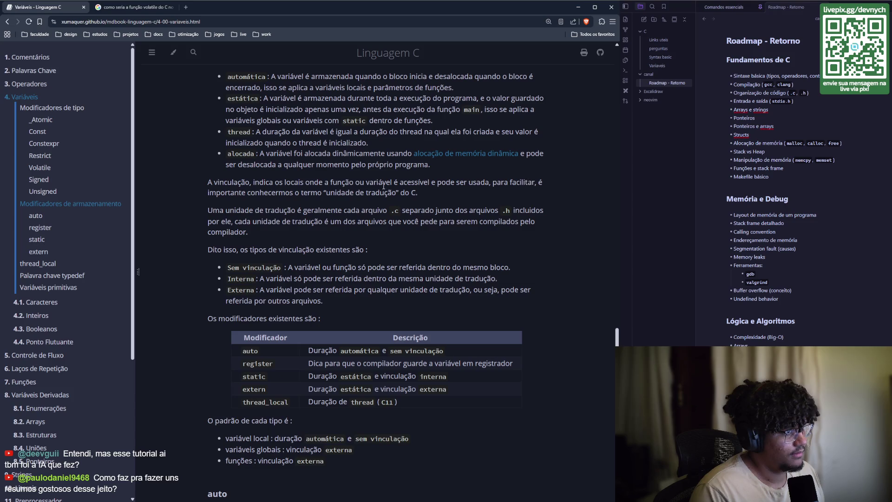
{"action": "scroll", "coordinate": [388, 176], "scroll_direction": "down", "scroll_amount": 1}
{"action": "scroll", "coordinate": [325, 154], "scroll_direction": "down", "scroll_amount": 1}
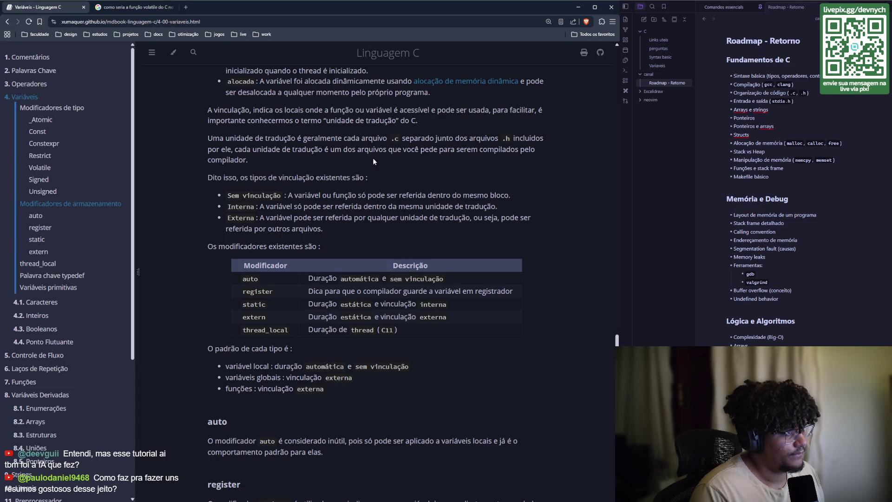
{"action": "scroll", "coordinate": [198, 172], "scroll_direction": "down", "scroll_amount": 1}
- Scroll on to the register, static and extern sections and the start of the extern example
{"action": "scroll", "coordinate": [310, 140], "scroll_direction": "down", "scroll_amount": 2}
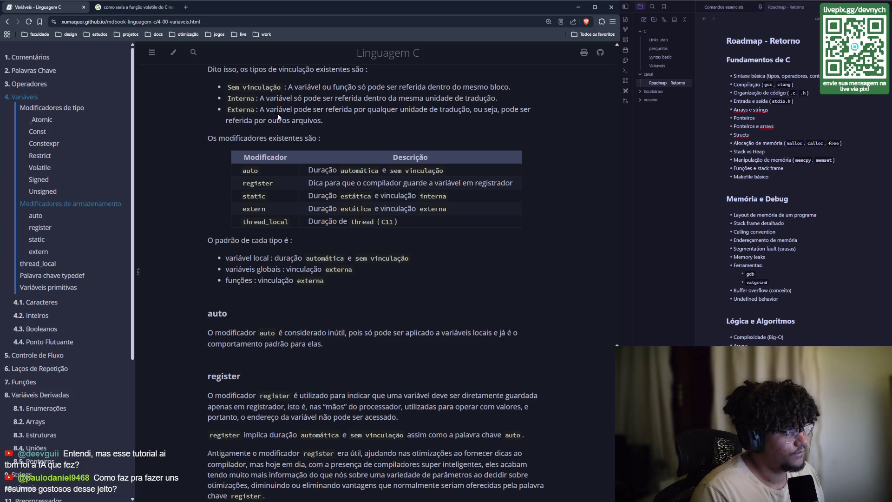
{"action": "scroll", "coordinate": [217, 136], "scroll_direction": "down", "scroll_amount": 1}
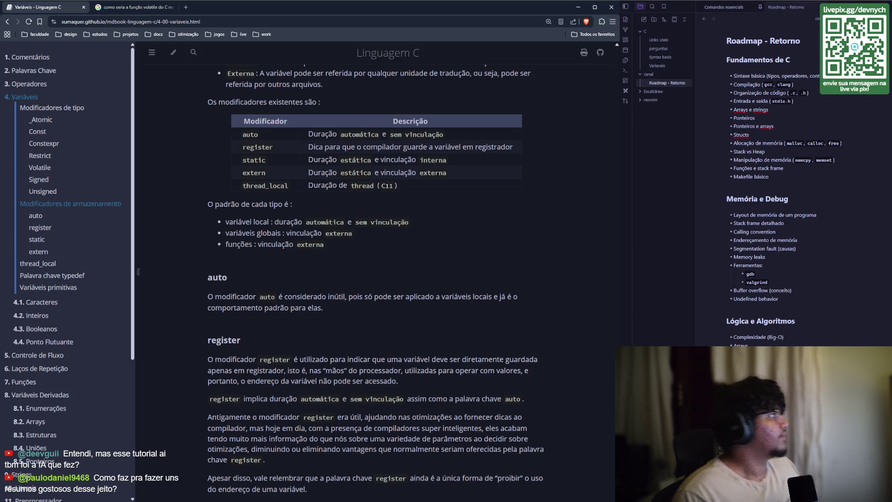
{"action": "key", "text": "alt+Tab"}
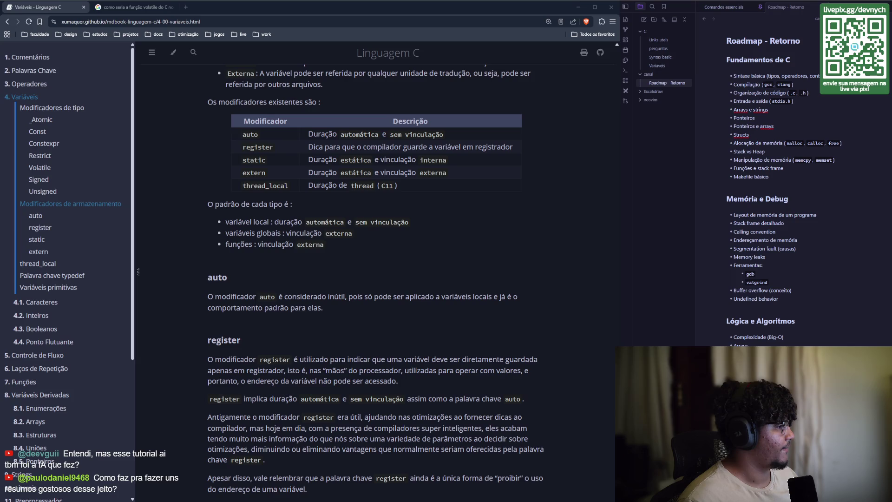
{"action": "scroll", "coordinate": [274, 318], "scroll_direction": "down", "scroll_amount": 3}
{"action": "scroll", "coordinate": [263, 325], "scroll_direction": "down", "scroll_amount": 2}
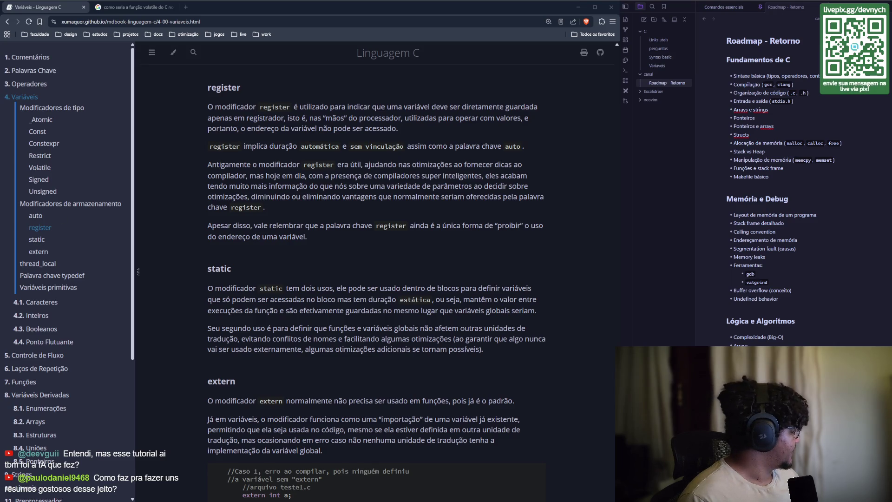
- Create a 'variables' folder inside basic-syntax in the lang-c project
{"action": "key", "text": "alt+Tab"}
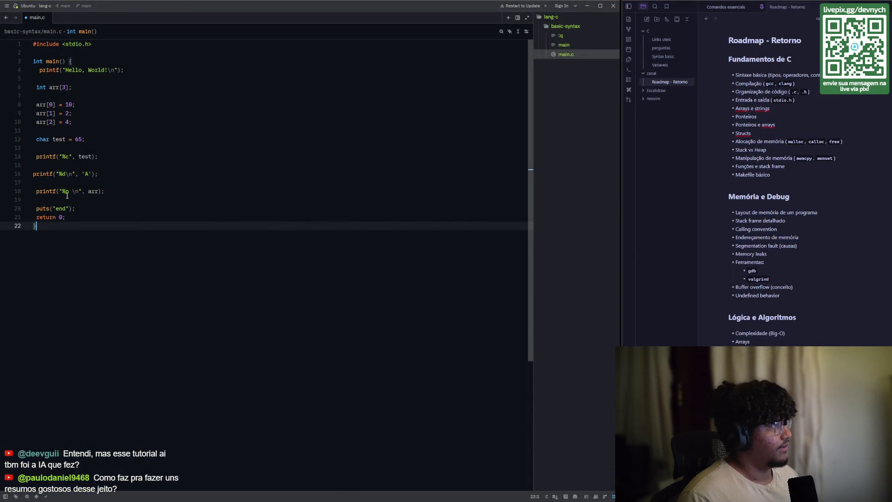
{"action": "left_click", "coordinate": [564, 27]}
{"action": "left_click", "coordinate": [563, 28]}
{"action": "left_click", "coordinate": [563, 28]}
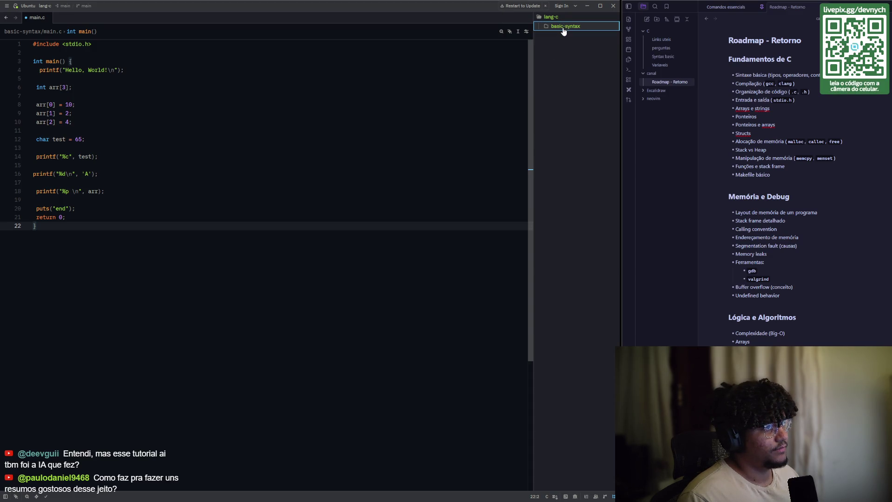
{"action": "left_click", "coordinate": [564, 28]}
{"action": "right_click", "coordinate": [563, 28]}
{"action": "left_click", "coordinate": [490, 46]}
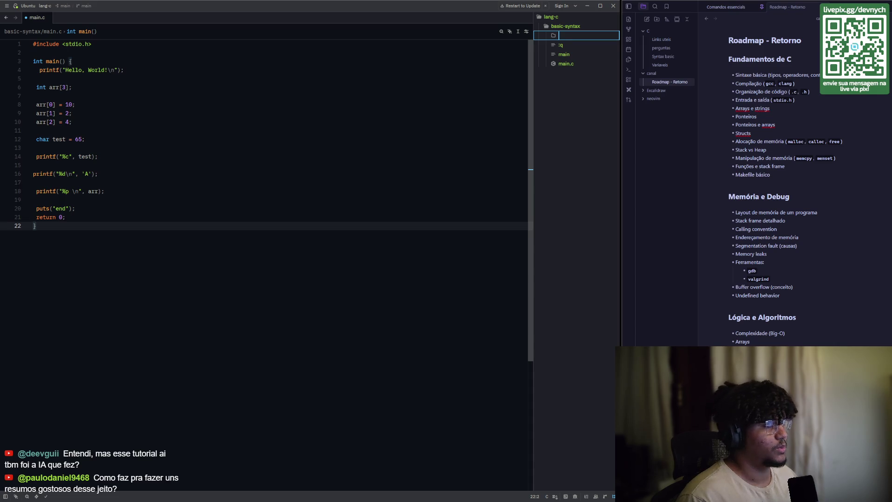
{"action": "type", "text": "variables"}
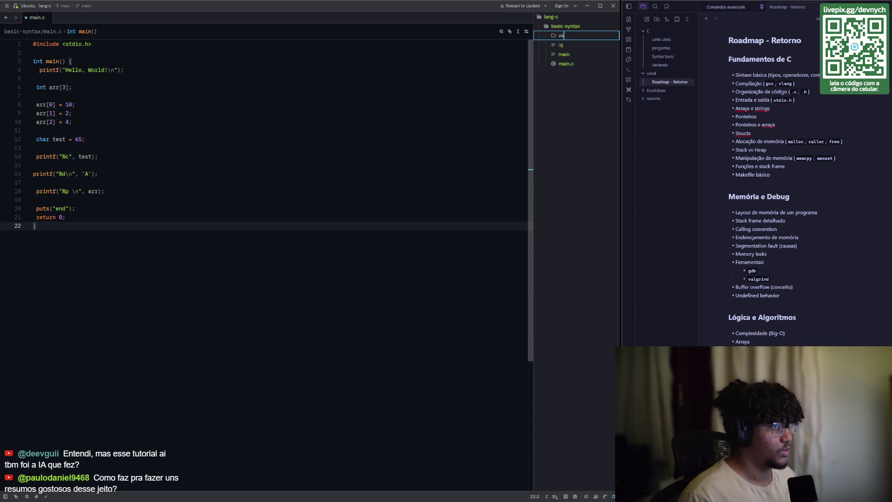
{"action": "key", "text": "Return"}
- Add a new main.c file inside the variables folder
{"action": "right_click", "coordinate": [570, 36]}
{"action": "left_click", "coordinate": [548, 44]}
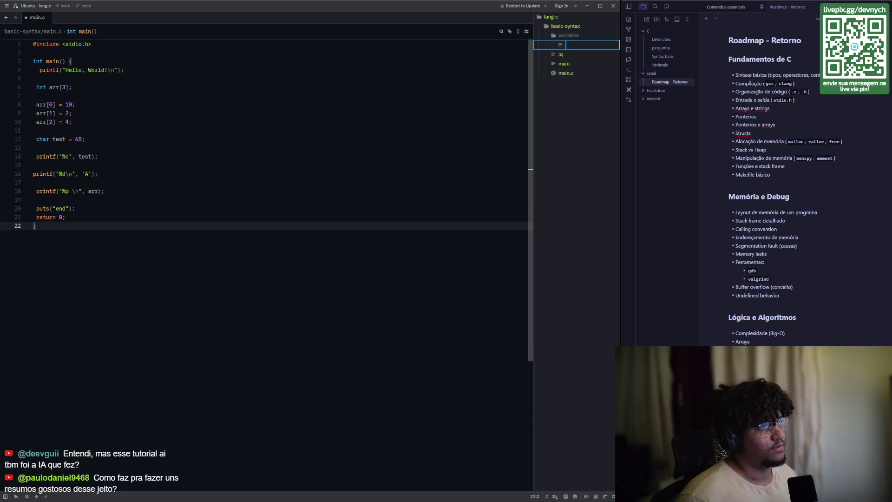
{"action": "type", "text": "main."}
{"action": "type", "text": "c"}
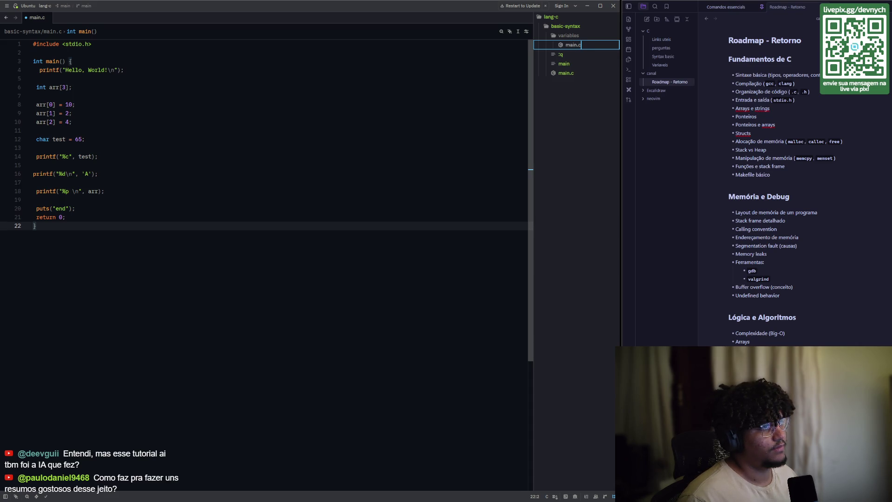
{"action": "key", "text": "Return"}
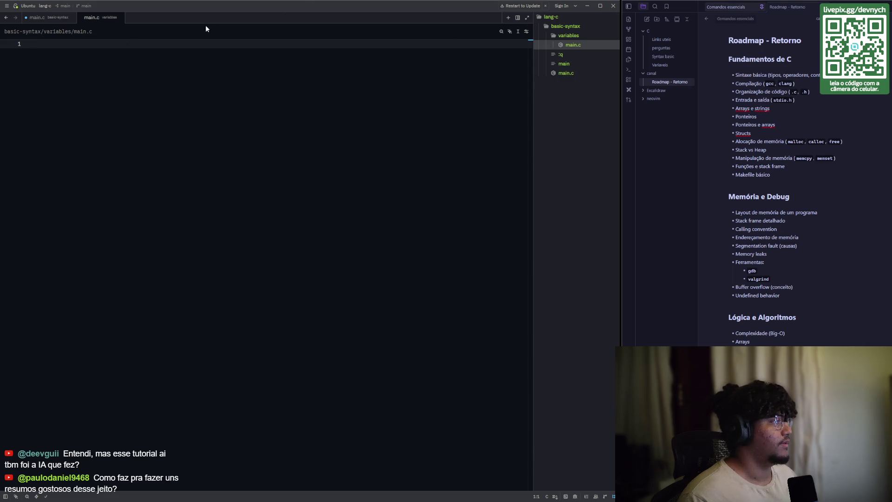
- Copy lines 1–4 of the existing basic-syntax main.c
{"action": "left_click", "coordinate": [46, 18]}
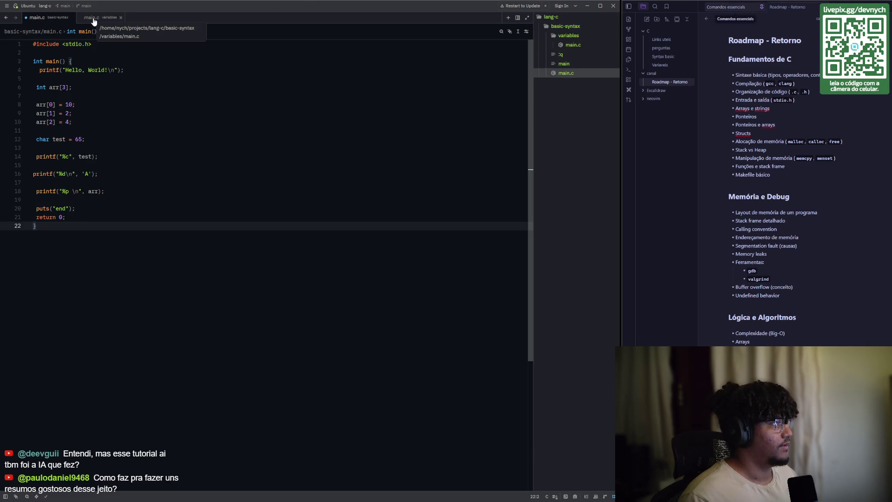
{"action": "left_click_drag", "start_coordinate": [92, 43], "coordinate": [33, 44]}
{"action": "left_click_drag", "start_coordinate": [123, 69], "coordinate": [33, 44]}
{"action": "key", "text": "ctrl+c"}
{"action": "left_click", "coordinate": [95, 19]}
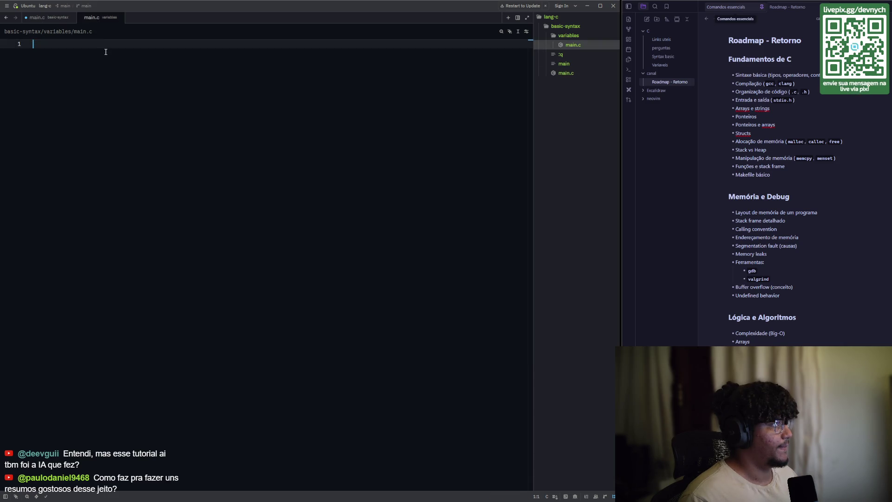
- Paste the opening lines into the new main.c and close main with a brace
{"action": "key", "text": "ctrl+v"}
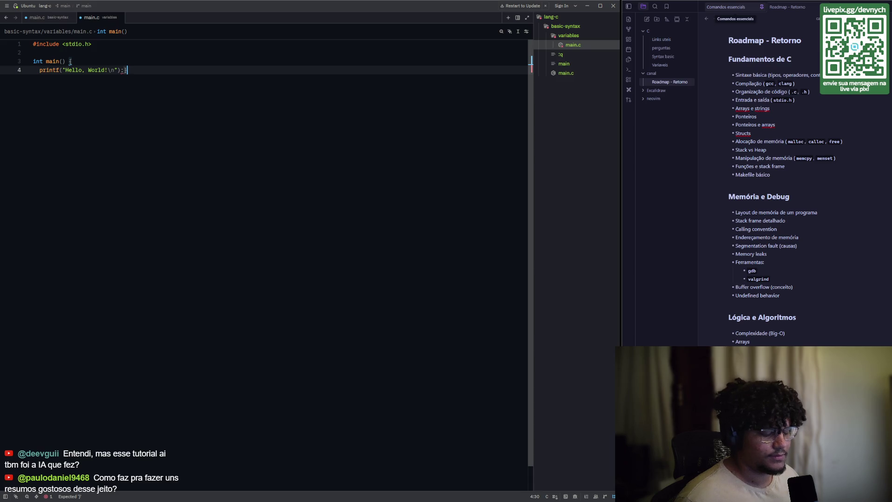
{"action": "key", "text": "Return"}
{"action": "key", "text": "Return"}
{"action": "type", "text": "}"}
{"action": "key", "text": "Escape"}
{"action": "key", "text": "k"}
{"action": "key", "text": "d"}
{"action": "key", "text": "d"}
- Open an empty indented line above the printf call
{"action": "key", "text": "k"}
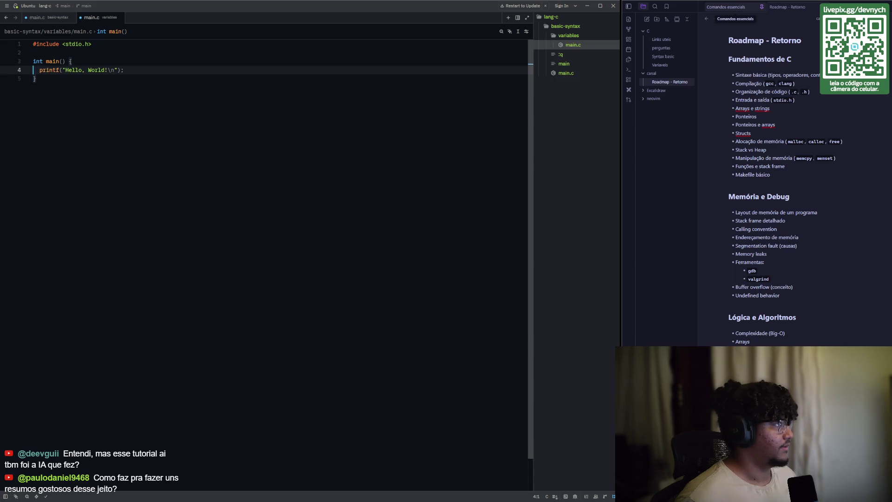
{"action": "key", "text": "i"}
{"action": "key", "text": "Return"}
{"action": "key", "text": "Return"}
{"action": "key", "text": "Up"}
{"action": "key", "text": "Up"}
{"action": "key", "text": "Return"}
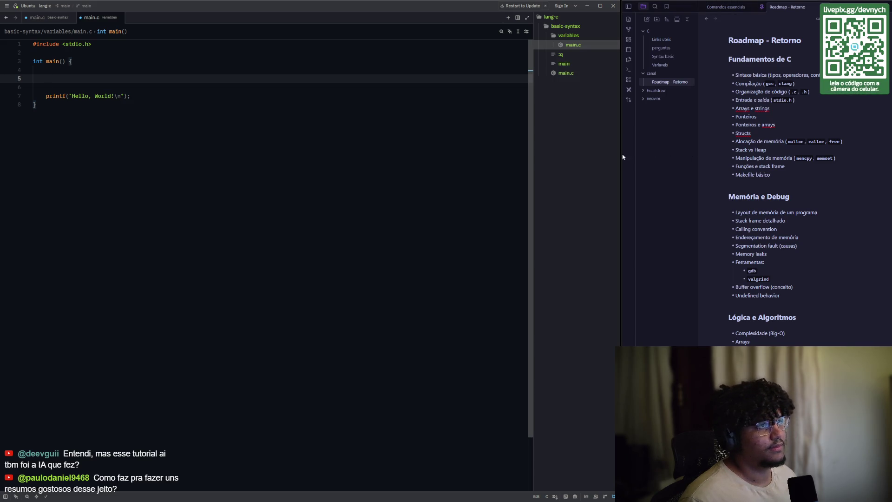
{"action": "left_click", "coordinate": [663, 56]}
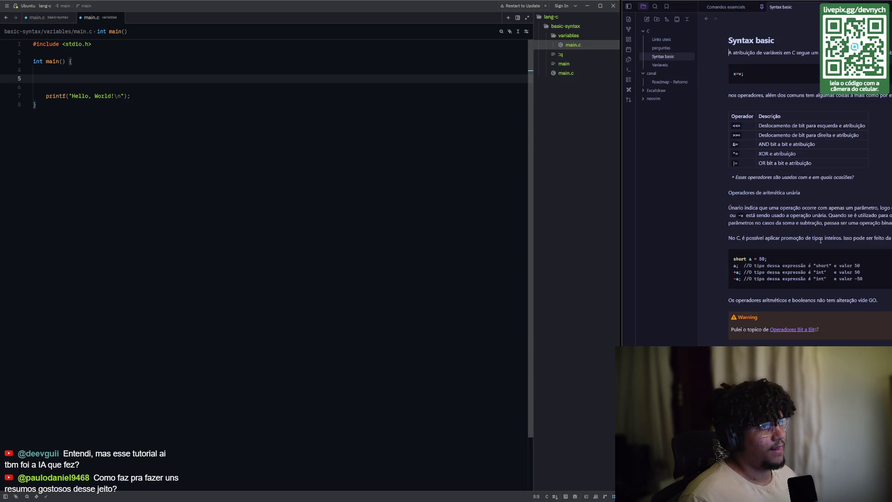
- Scroll the Syntax basic note to the Operadores especiais table with sizeof, _Alignof and typeof
{"action": "scroll", "coordinate": [821, 241], "scroll_direction": "down", "scroll_amount": 5}
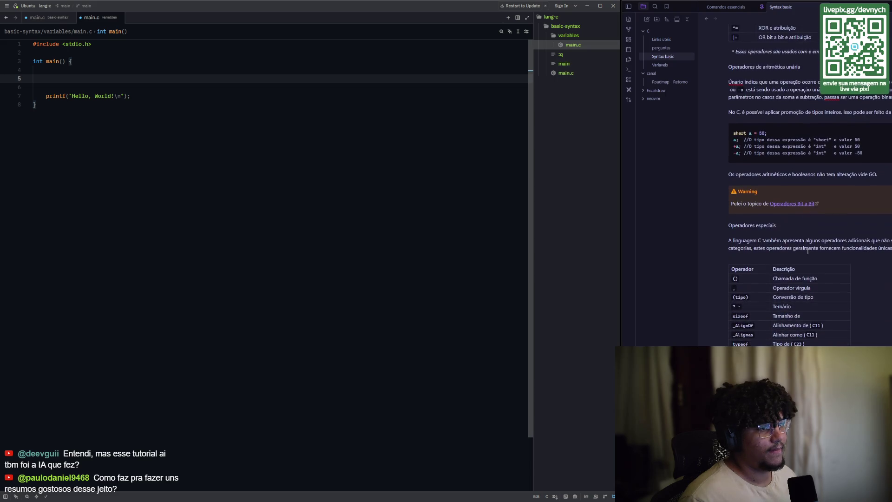
{"action": "scroll", "coordinate": [808, 251], "scroll_direction": "down", "scroll_amount": 1}
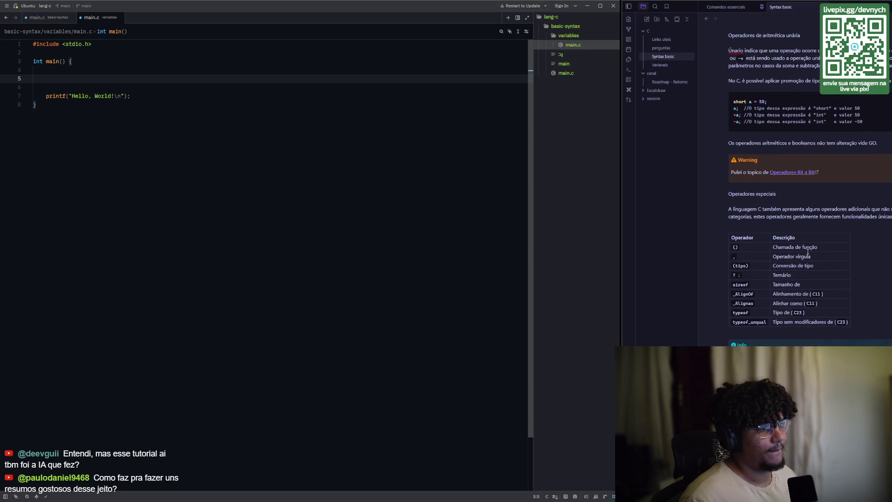
{"action": "scroll", "coordinate": [808, 252], "scroll_direction": "down", "scroll_amount": 1}
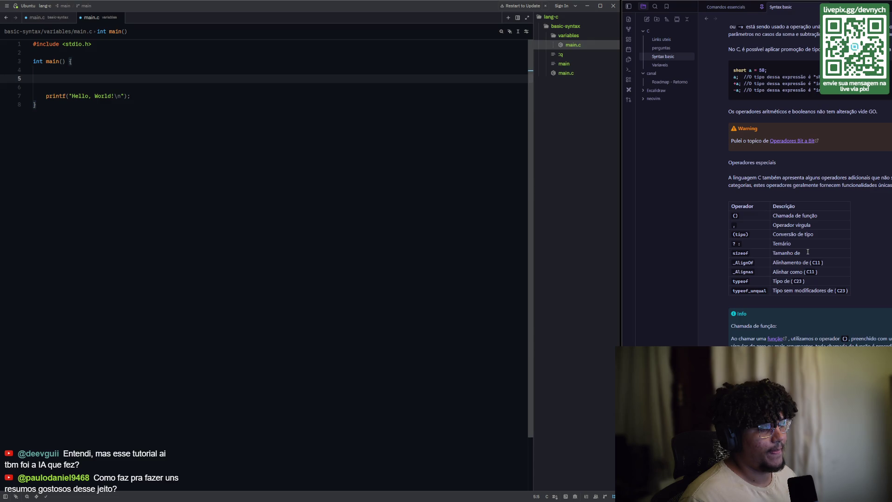
{"action": "scroll", "coordinate": [808, 251], "scroll_direction": "down", "scroll_amount": 1}
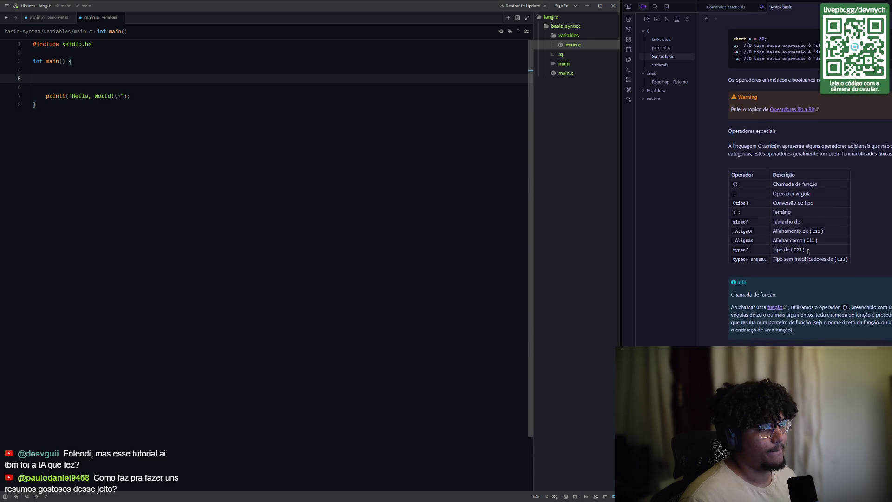
{"action": "left_click", "coordinate": [36, 105]}
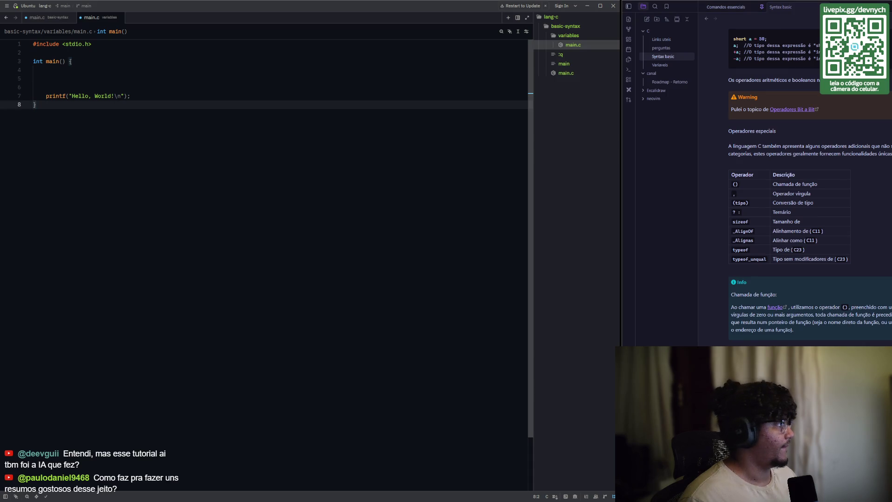
- Declare char name = "aaa"; on empty line 5 of main.c
{"action": "left_click", "coordinate": [88, 78]}
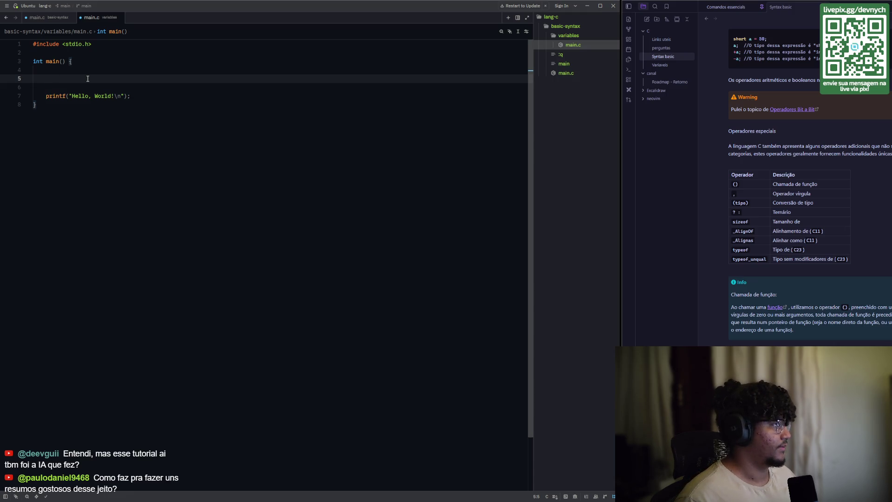
{"action": "type", "text": "in"}
{"action": "key", "text": "BackSpace"}
{"action": "key", "text": "BackSpace"}
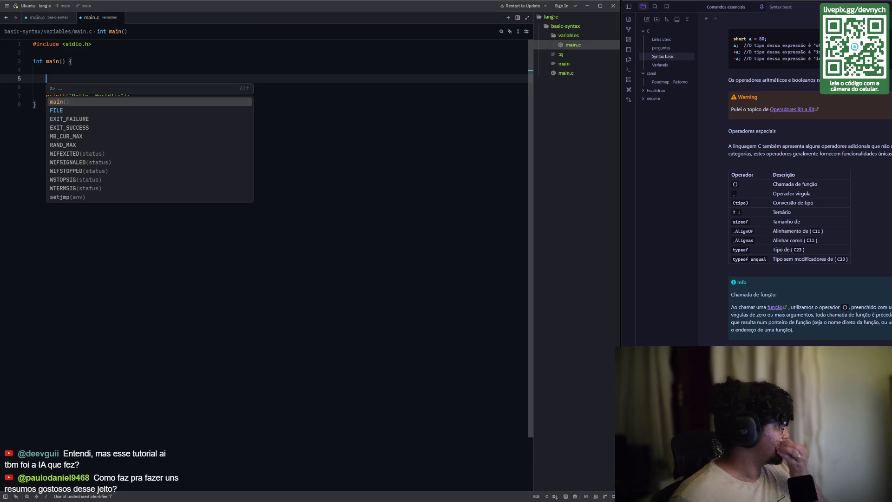
{"action": "type", "text": "chatr"}
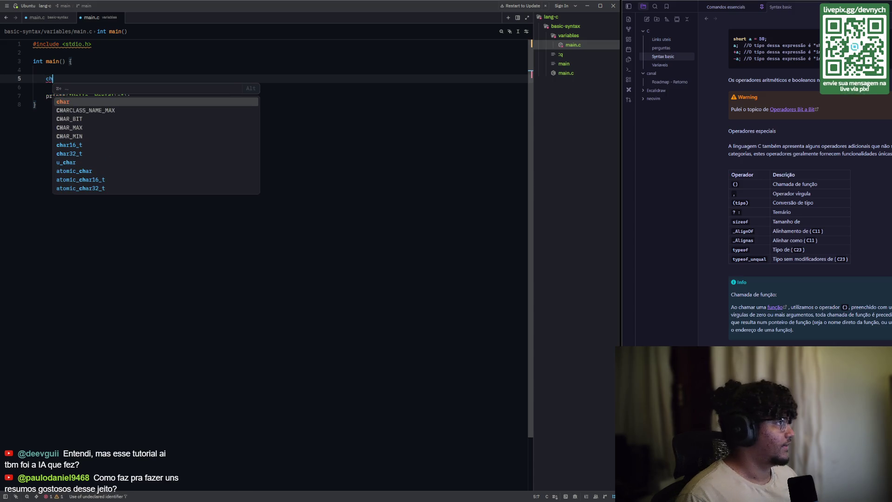
{"action": "key", "text": "BackSpace"}
{"action": "key", "text": "BackSpace"}
{"action": "type", "text": "r name"}
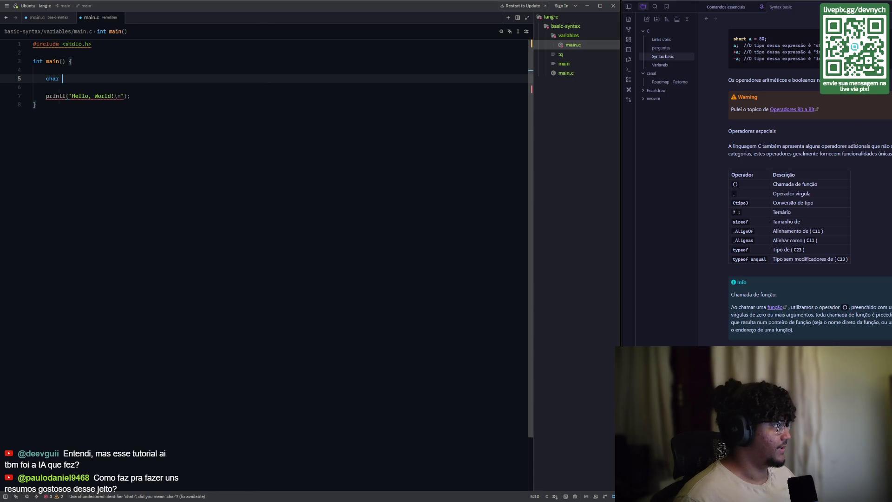
{"action": "type", "text": " = "}
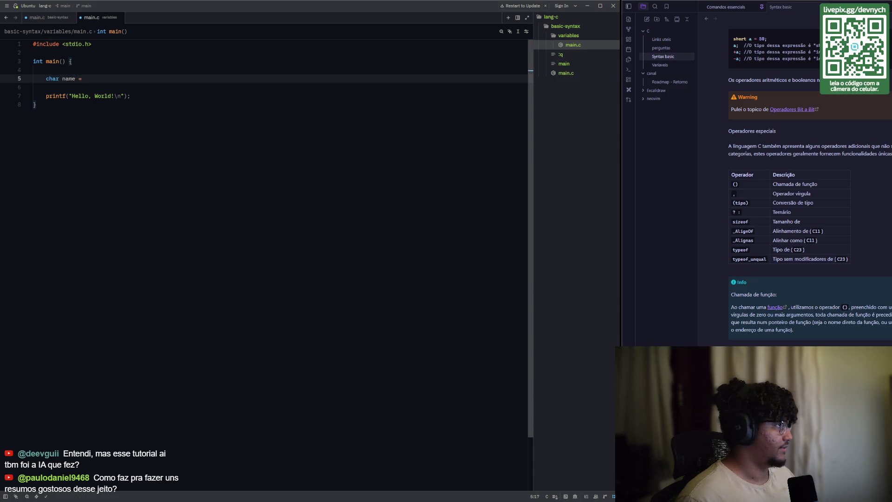
{"action": "type", "text": "\"aaa\""}
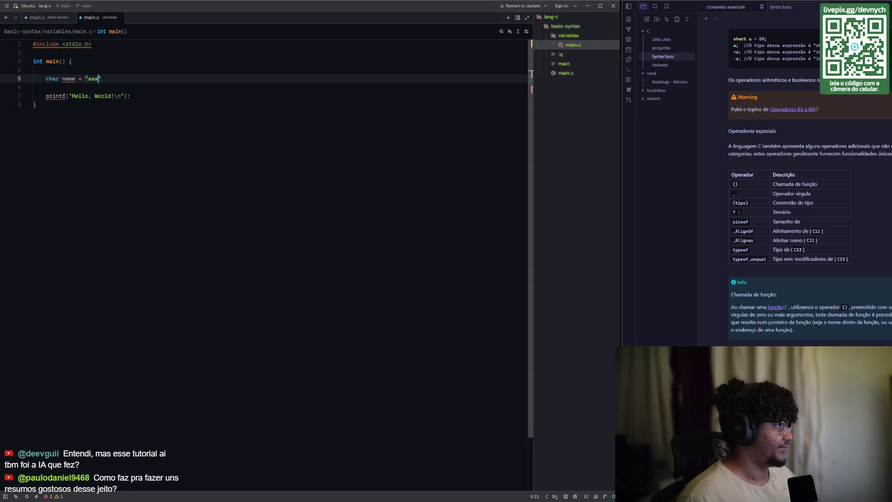
{"action": "type", "text": ";"}
{"action": "left_click", "coordinate": [45, 78]}
{"action": "left_click", "coordinate": [59, 78]}
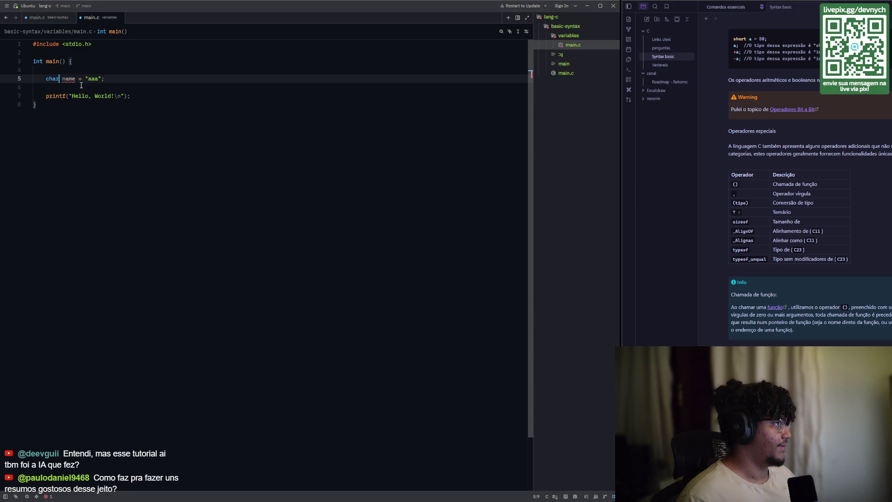
{"action": "mouse_move", "coordinate": [74, 81]}
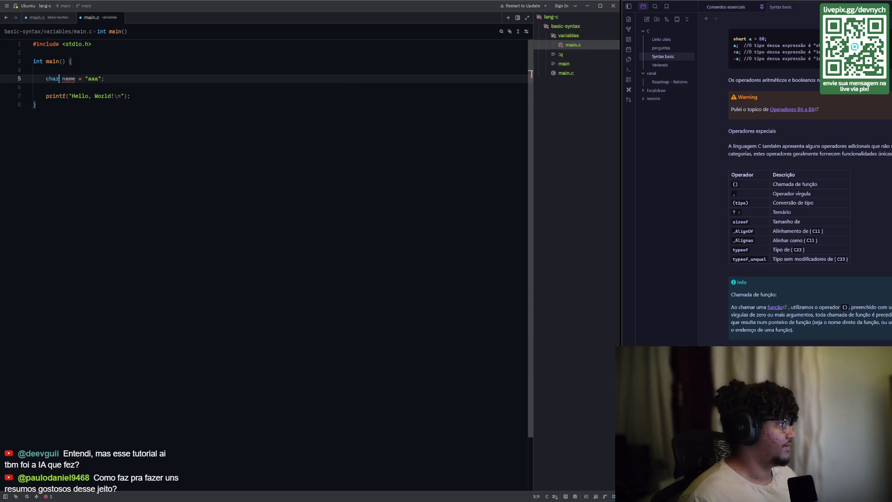
- Switch the literal to single quotes, 'aaa', and read clang's warning that it becomes 97
{"action": "key", "text": "dollar"}
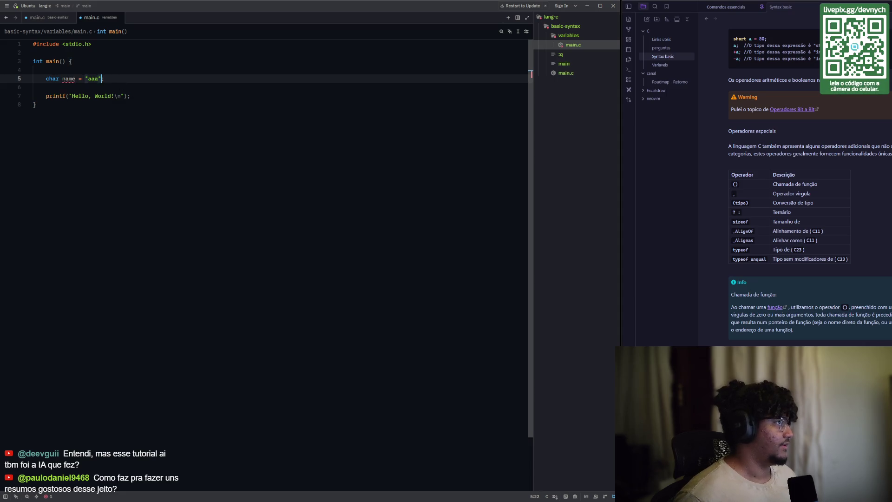
{"action": "key", "text": "BackSpace"}
{"action": "type", "text": "'"}
{"action": "key", "text": "Left"}
{"action": "key", "text": "Left"}
{"action": "key", "text": "Left"}
{"action": "key", "text": "BackSpace"}
{"action": "key", "text": "BackSpace"}
{"action": "key", "text": "BackSpace"}
{"action": "key", "text": "Right"}
{"action": "key", "text": "Right"}
{"action": "key", "text": "Right"}
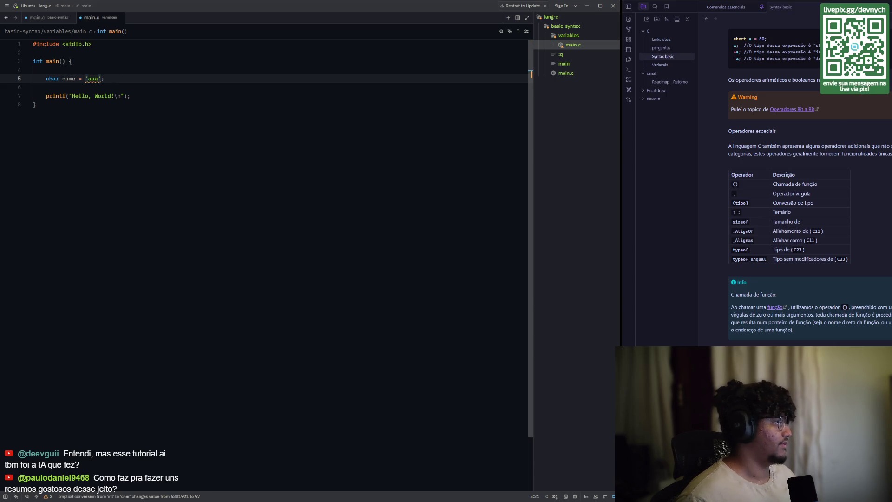
{"action": "mouse_move", "coordinate": [95, 78]}
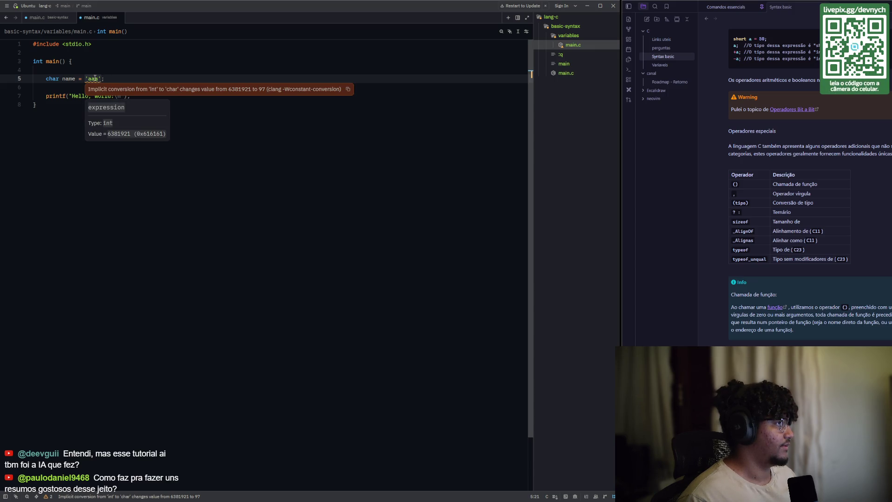
- Make the declaration char name = 'A'; and add blank lines below it
{"action": "left_click", "coordinate": [46, 184]}
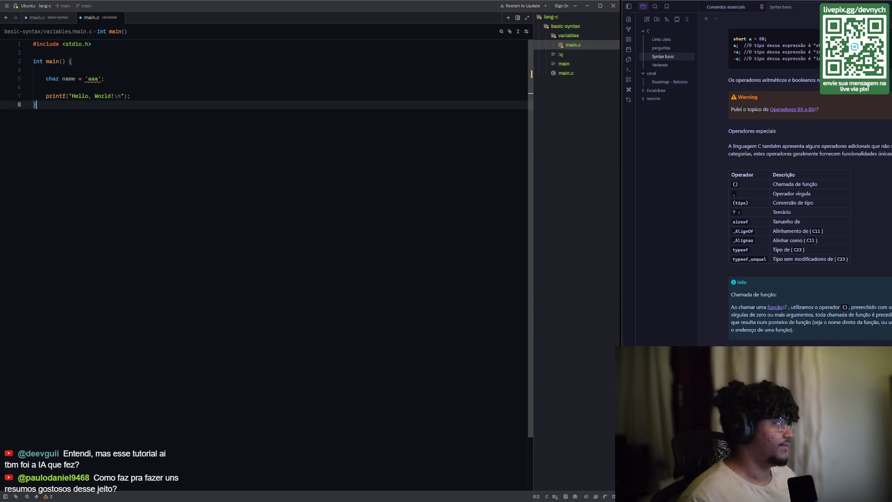
{"action": "key", "text": "ctrl+z"}
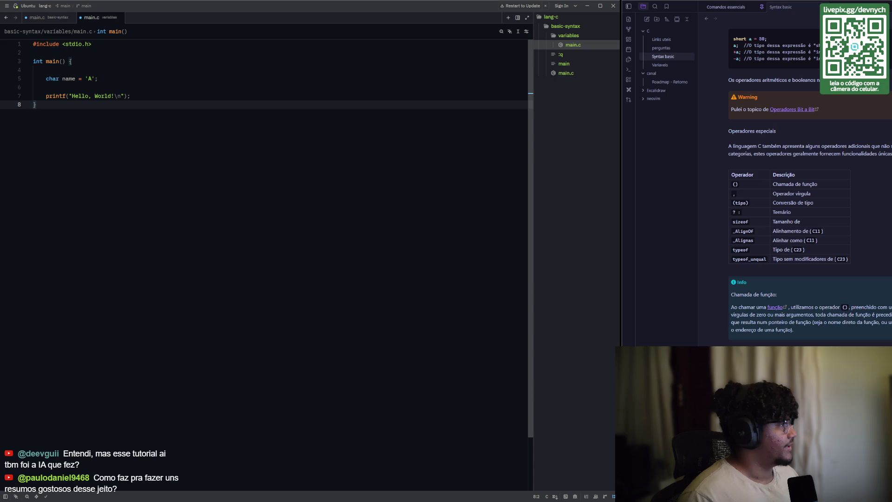
{"action": "left_click", "coordinate": [98, 78]}
{"action": "key", "text": "Return"}
{"action": "key", "text": "Return"}
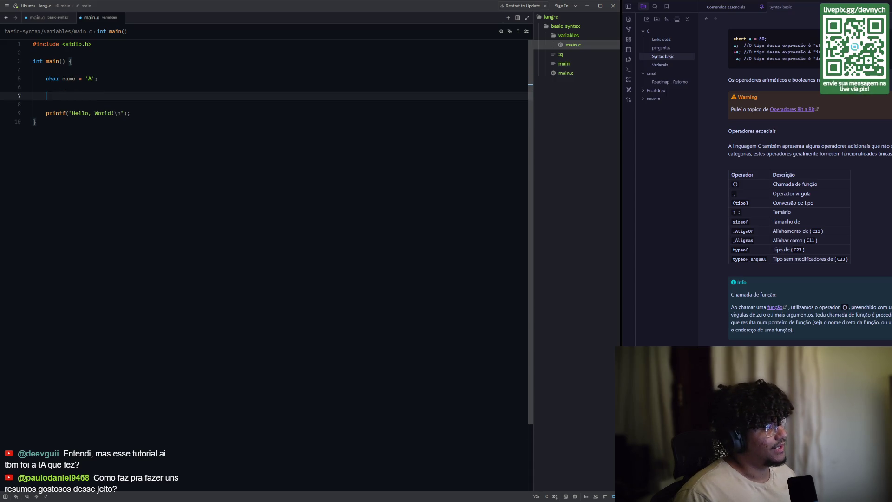
- Write aa = "asadasd" on line 7 and make it a char aa[] array declaration
{"action": "type", "text": "aa = "}
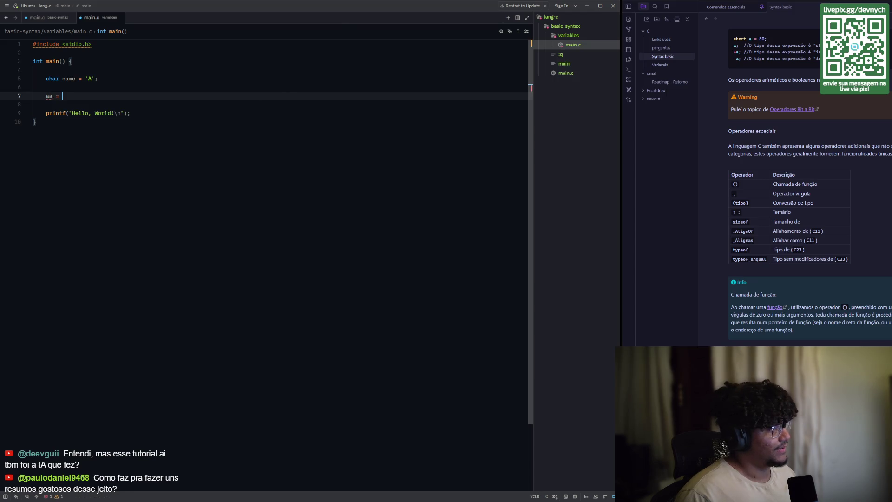
{"action": "type", "text": "\"asadasd"}
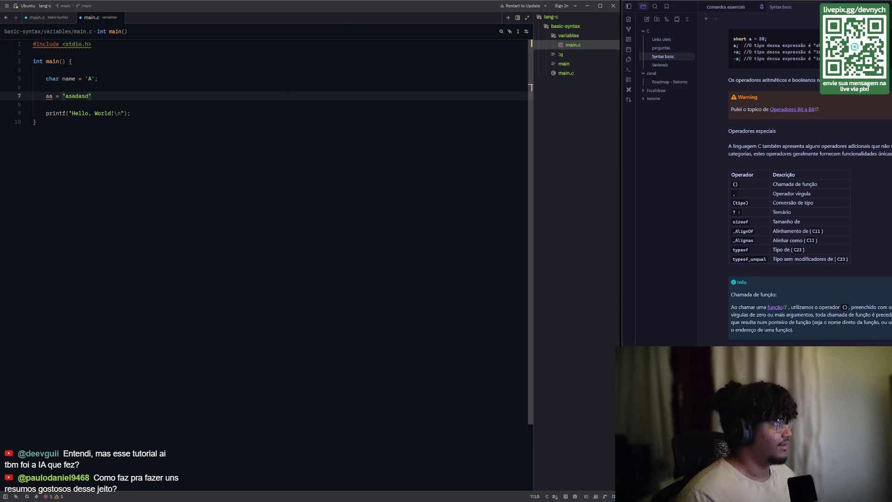
{"action": "mouse_move", "coordinate": [48, 94]}
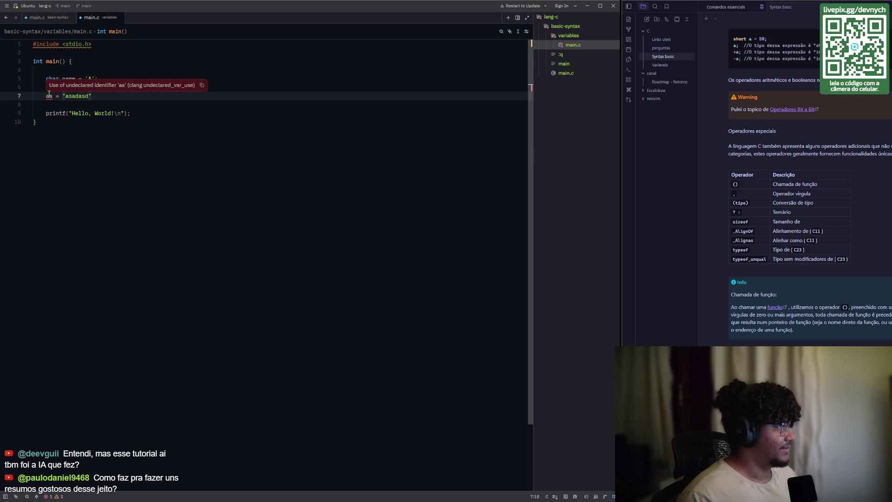
{"action": "left_click", "coordinate": [97, 96]}
{"action": "key", "text": "ctrl+Left"}
{"action": "key", "text": "ctrl+Left"}
{"action": "key", "text": "ctrl+Left"}
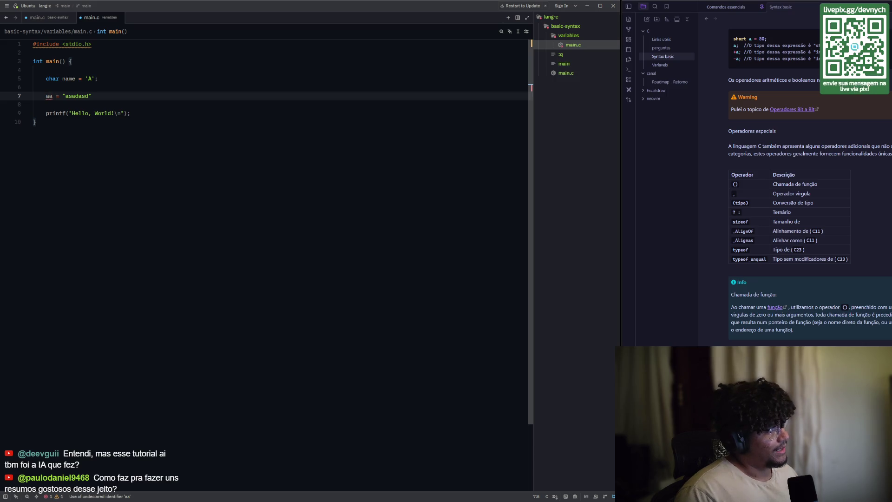
{"action": "left_click_drag", "start_coordinate": [65, 97], "coordinate": [89, 97]}
{"action": "left_click", "coordinate": [43, 97]}
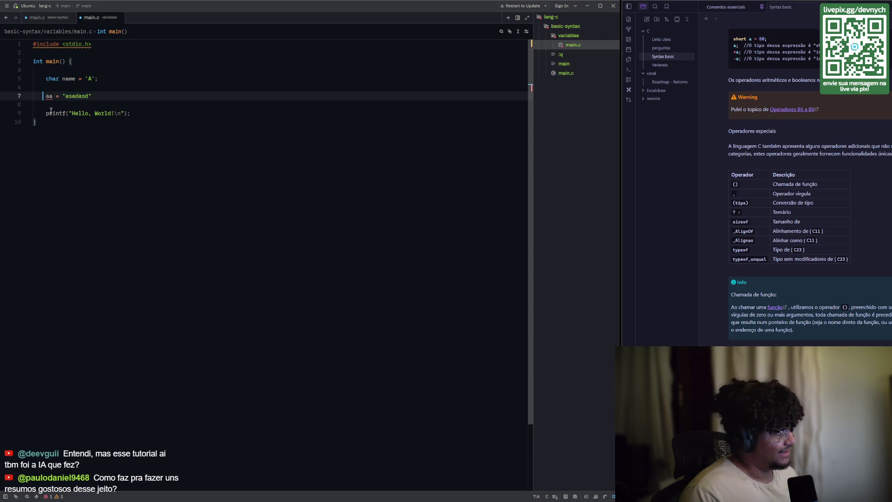
{"action": "type", "text": "char"}
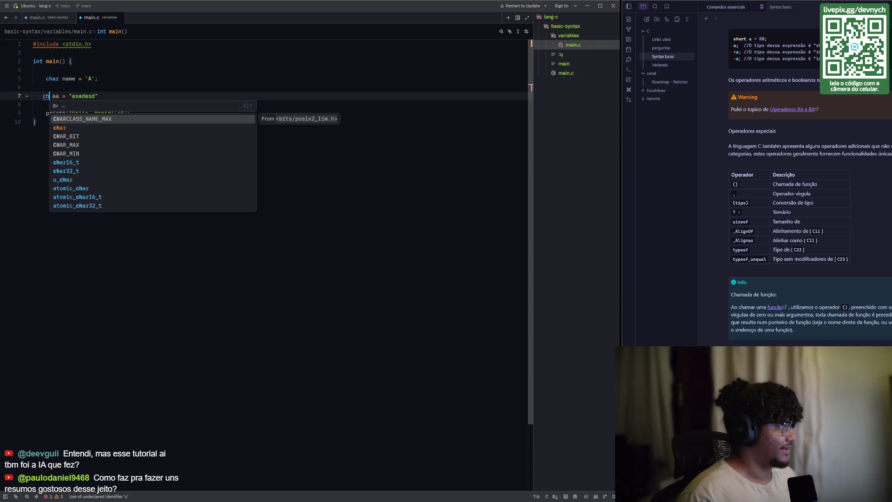
{"action": "key", "text": "Right"}
{"action": "key", "text": "Right"}
{"action": "type", "text": "["}
{"action": "key", "text": "Right"}
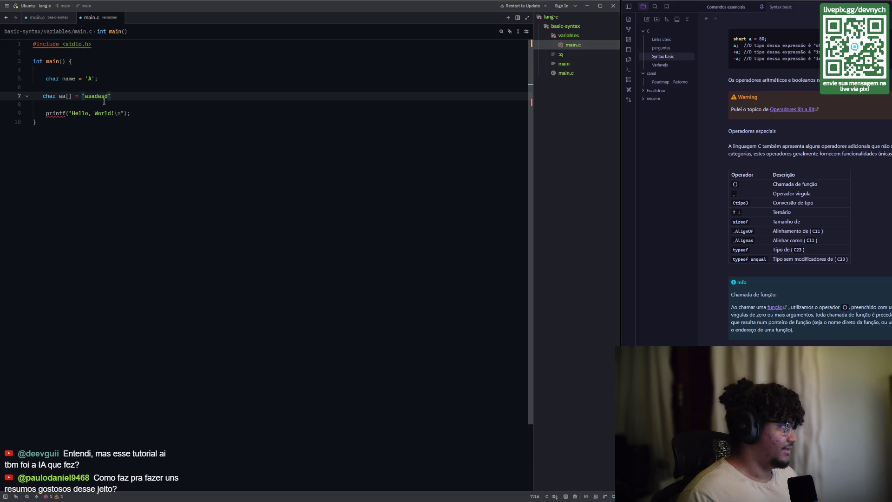
- End the char aa[] = "asadasd" line with the missing semicolon
{"action": "mouse_move", "coordinate": [86, 97]}
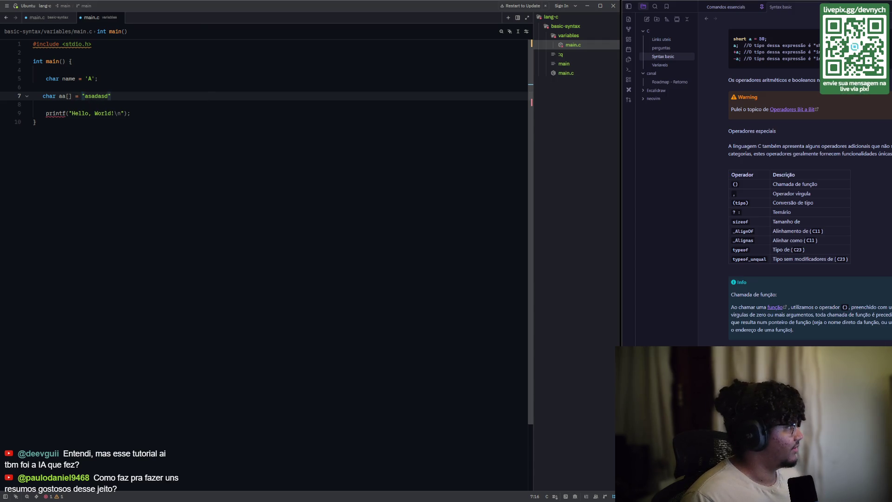
{"action": "left_click", "coordinate": [138, 97]}
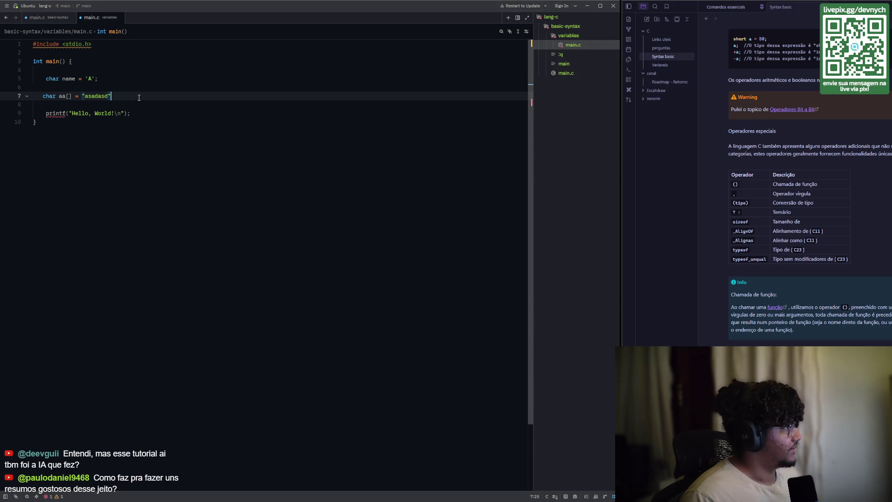
{"action": "mouse_move", "coordinate": [59, 113]}
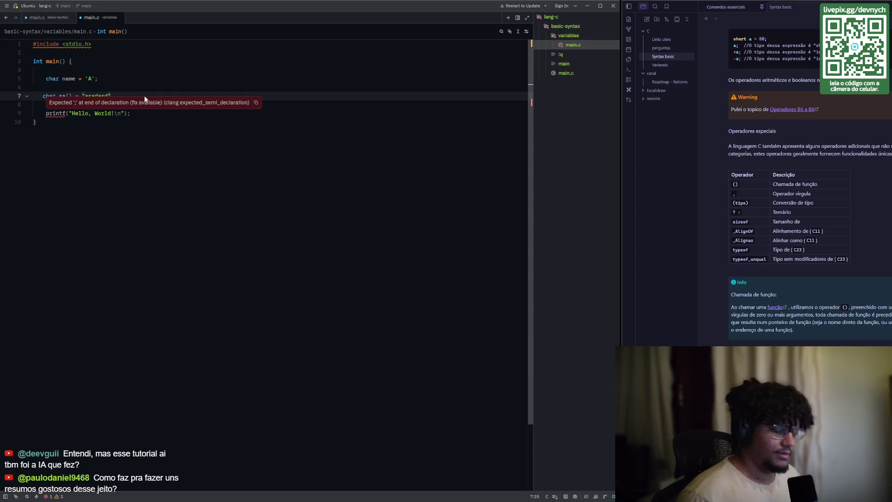
{"action": "type", "text": ";"}
{"action": "left_click", "coordinate": [117, 114]}
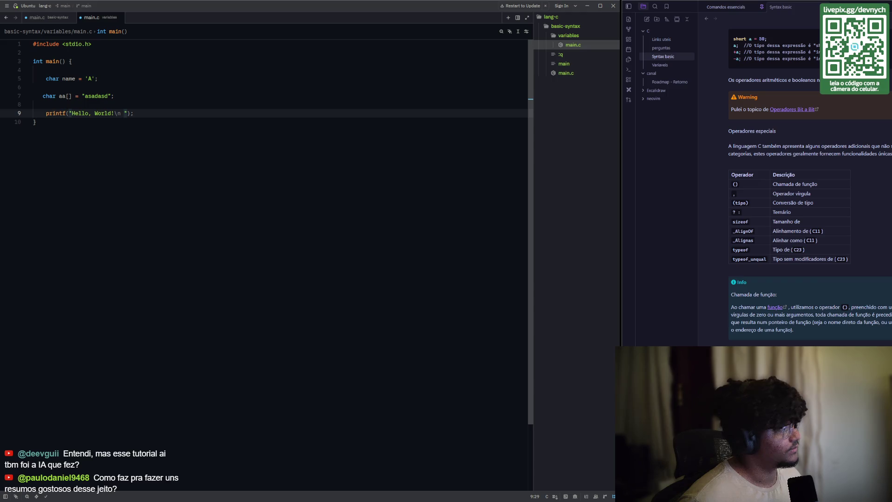
{"action": "left_click", "coordinate": [89, 114]}
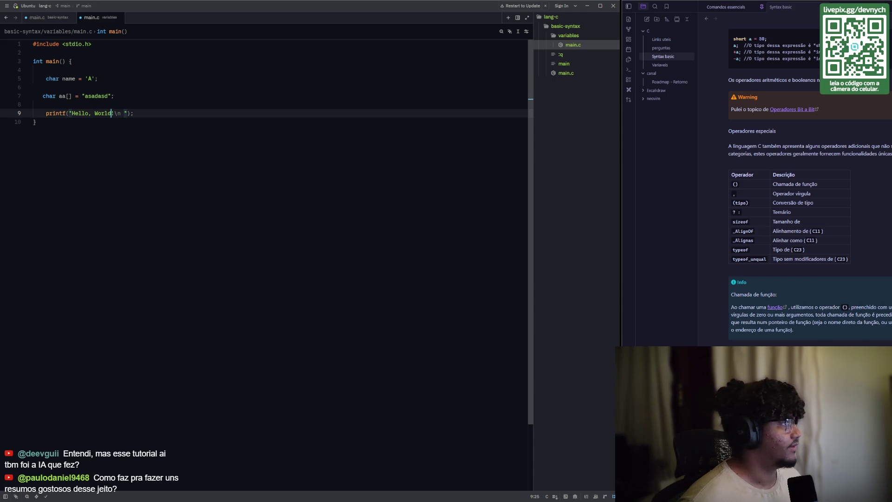
{"action": "key", "text": "Left"}
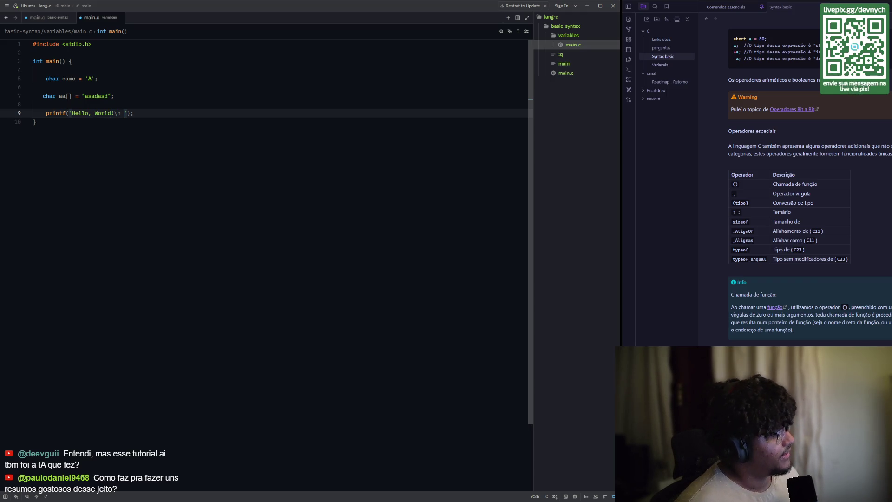
{"action": "left_click", "coordinate": [114, 113]}
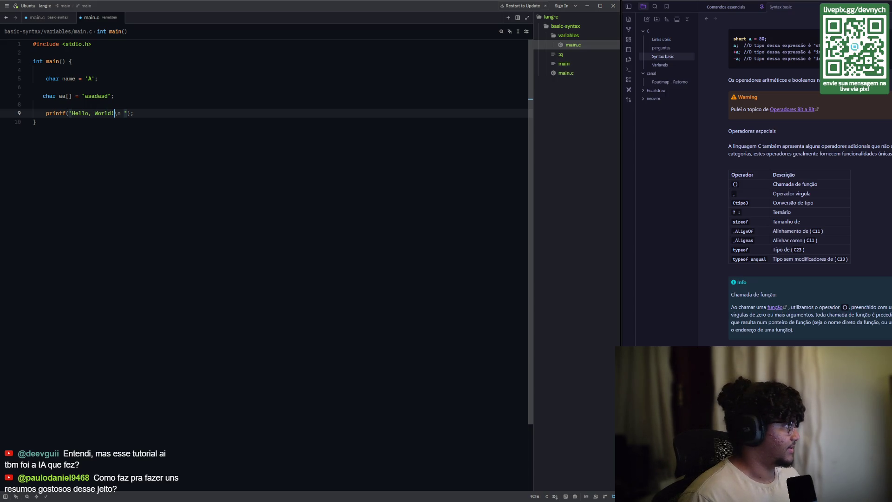
{"action": "type", "text": "#"}
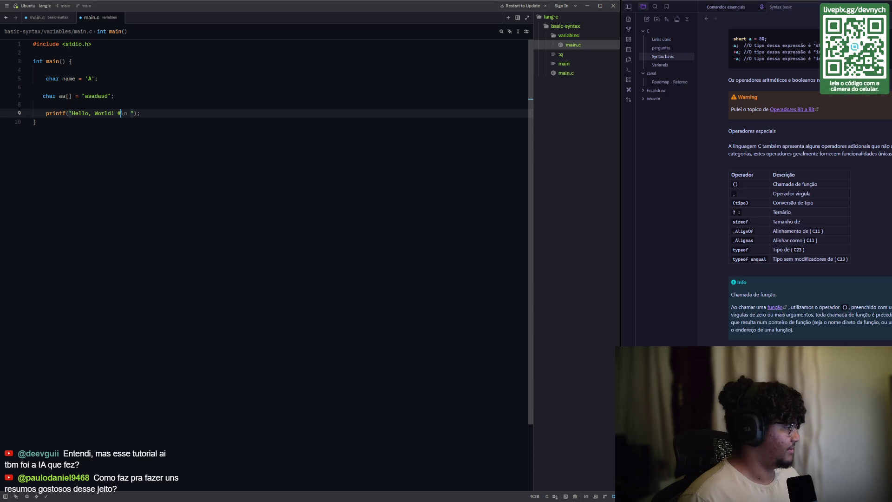
{"action": "key", "text": "BackSpace"}
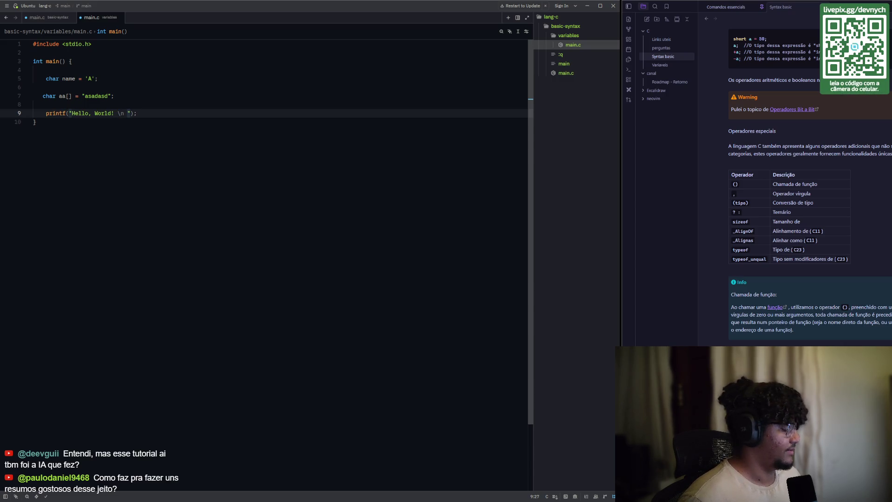
{"action": "type", "text": "%s"}
{"action": "key", "text": "Right"}
{"action": "key", "text": "Right"}
{"action": "key", "text": "Right"}
{"action": "type", "text": ", "}
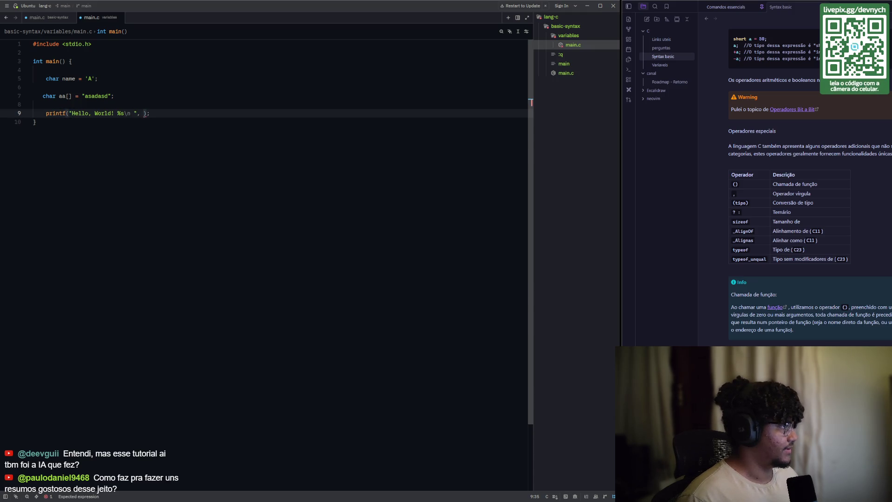
{"action": "type", "text": "cc"}
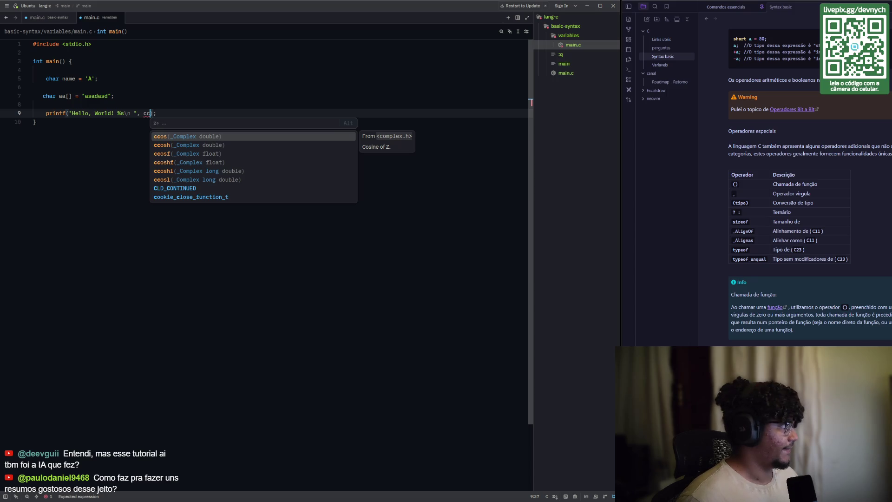
{"action": "key", "text": "BackSpace"}
{"action": "key", "text": "BackSpace"}
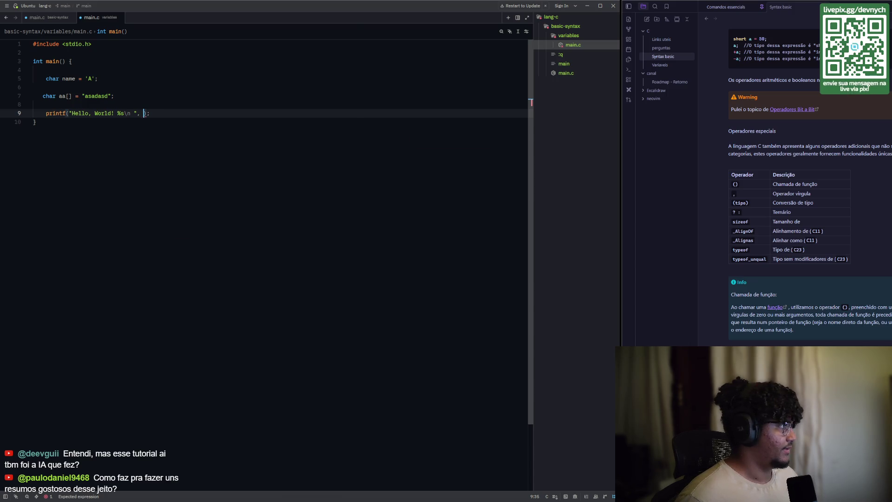
{"action": "key", "text": "ctrl+space"}
{"action": "key", "text": "Escape"}
{"action": "key", "text": "ctrl+space"}
{"action": "key", "text": "Escape"}
{"action": "key", "text": "ctrl+space"}
{"action": "key", "text": "BackSpace"}
{"action": "key", "text": "BackSpace"}
{"action": "key", "text": "Left"}
{"action": "key", "text": "Left"}
{"action": "key", "text": "Left"}
{"action": "key", "text": "BackSpace"}
{"action": "key", "text": "BackSpace"}
{"action": "key", "text": "BackSpace"}
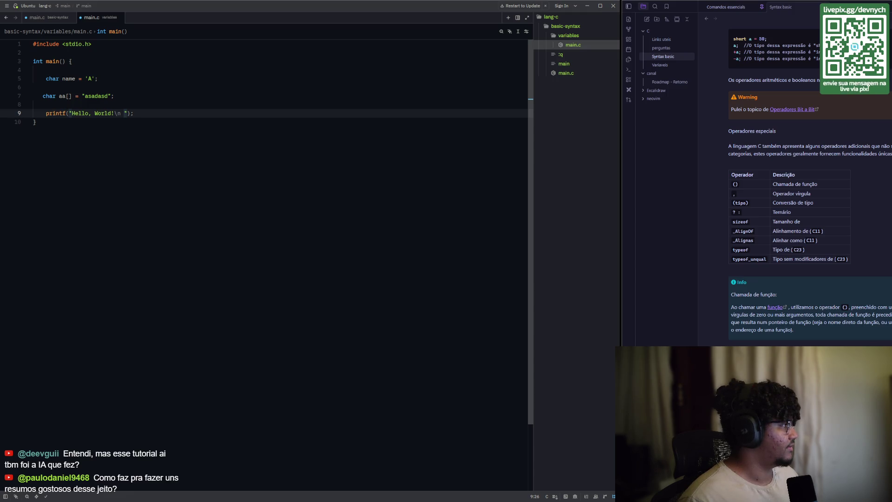
{"action": "left_click", "coordinate": [117, 113]}
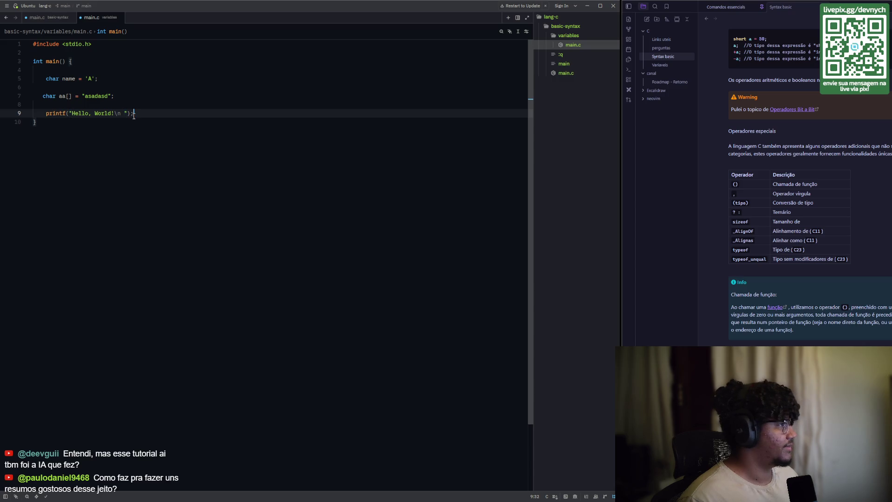
- Insert %s before \n in the printf string and pass aa as its argument
{"action": "left_click", "coordinate": [115, 112]}
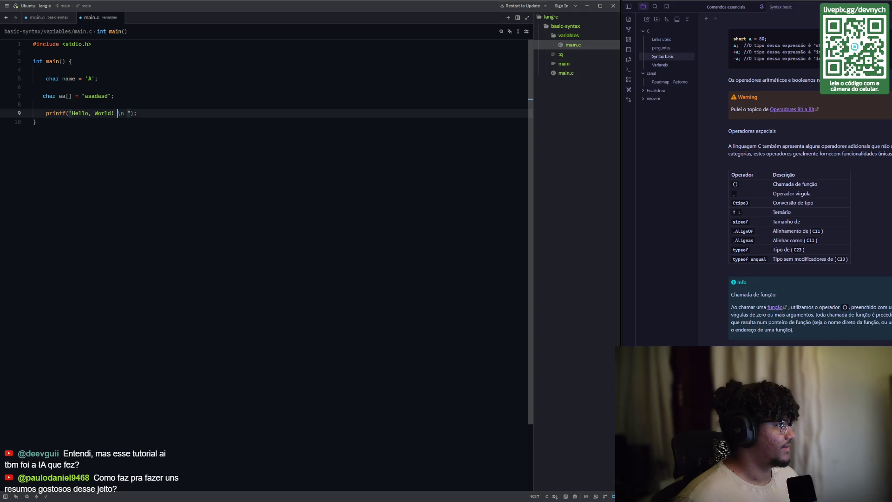
{"action": "type", "text": "$"}
{"action": "key", "text": "BackSpace"}
{"action": "type", "text": "%s"}
{"action": "key", "text": "Right"}
{"action": "key", "text": "Right"}
{"action": "key", "text": "Right"}
{"action": "key", "text": "Right"}
{"action": "type", "text": ", "}
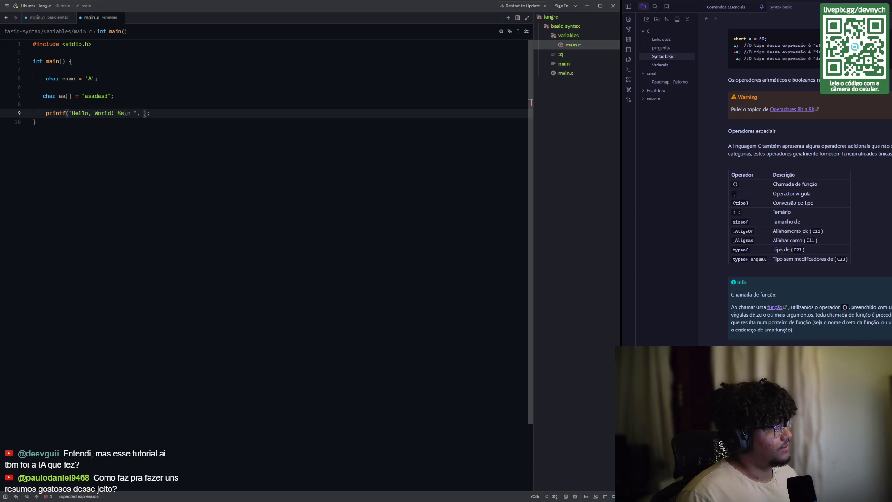
{"action": "type", "text": "aa"}
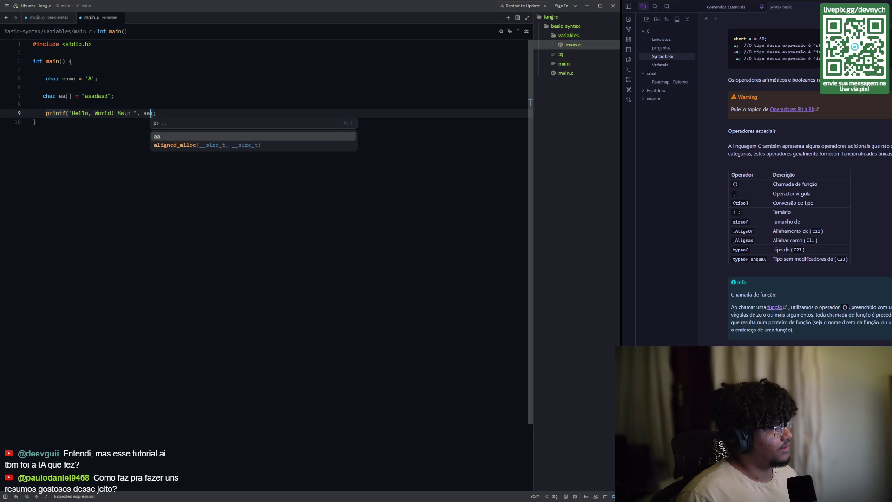
- Remove the extra leading space before printf so it lines up with the declarations
{"action": "key", "text": "Escape"}
{"action": "key", "text": "Down"}
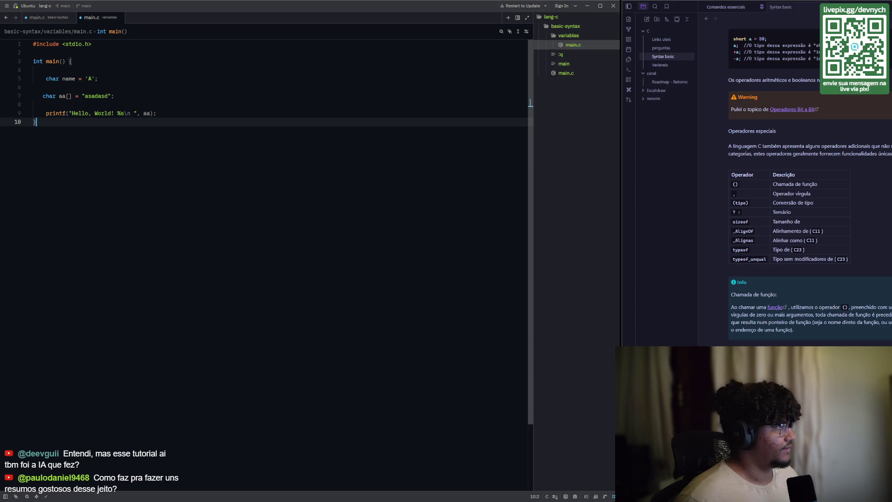
{"action": "key", "text": "Up"}
{"action": "key", "text": "Home"}
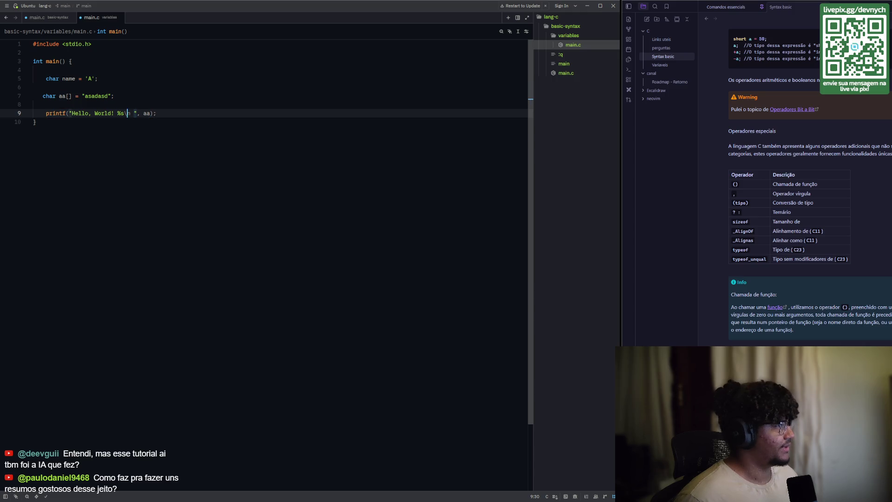
{"action": "key", "text": "BackSpace"}
{"action": "key", "text": "Up"}
{"action": "key", "text": "Up"}
{"action": "key", "text": "Up"}
{"action": "key", "text": "Up"}
{"action": "key", "text": "Right"}
{"action": "key", "text": "Down"}
{"action": "key", "text": "Up"}
{"action": "key", "text": "Down"}
{"action": "key", "text": "Down"}
{"action": "key", "text": "Down"}
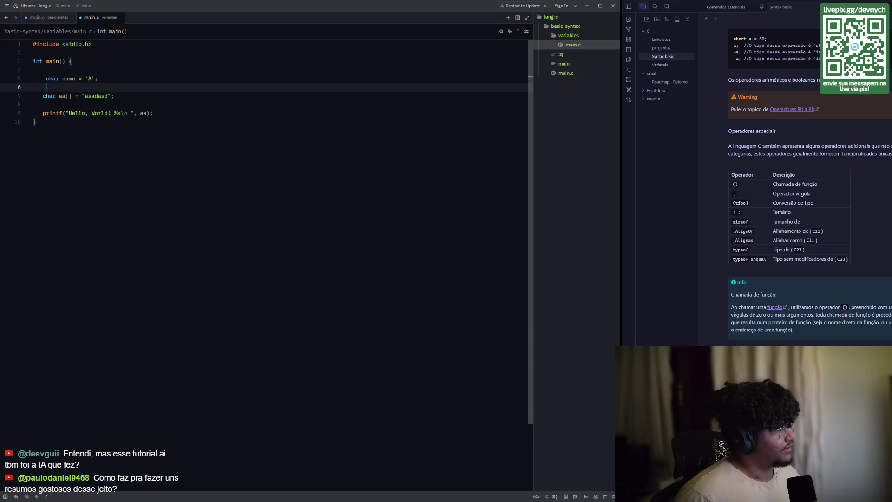
{"action": "key", "text": "Up"}
{"action": "key", "text": "Up"}
{"action": "key", "text": "Up"}
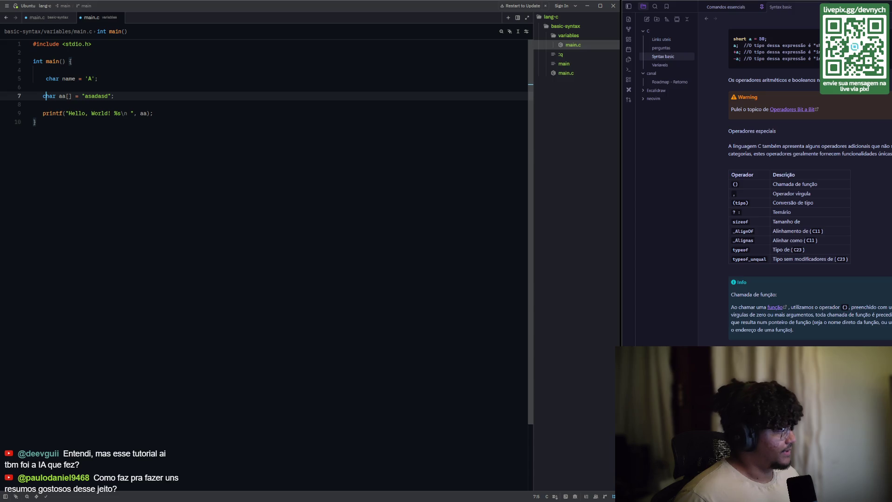
{"action": "key", "text": "Down"}
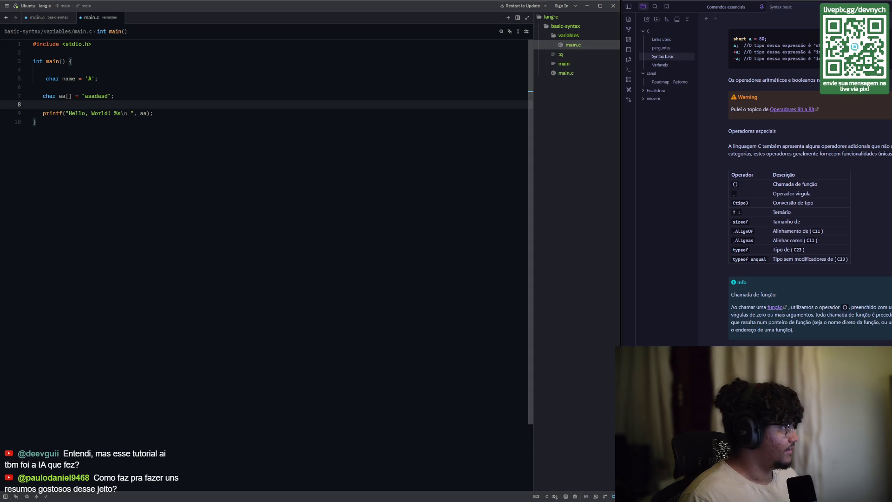
{"action": "key", "text": "Return"}
{"action": "key", "text": "Return"}
{"action": "key", "text": "Up"}
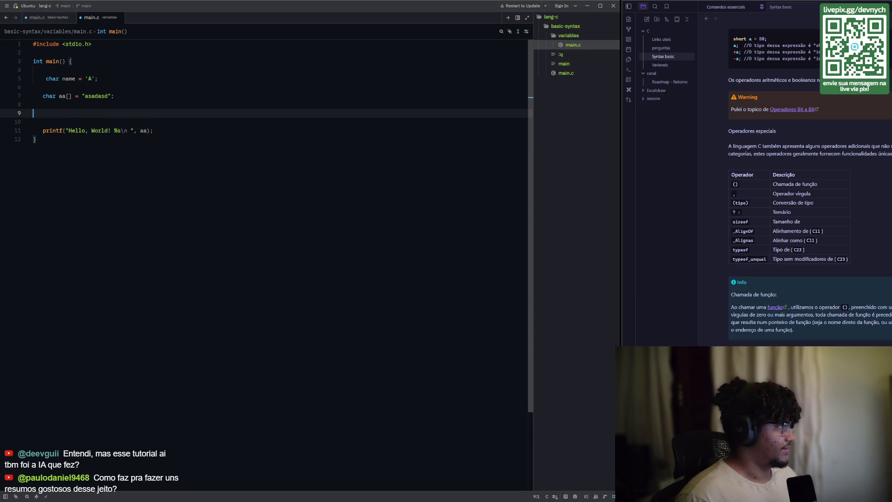
{"action": "type", "text": "char"}
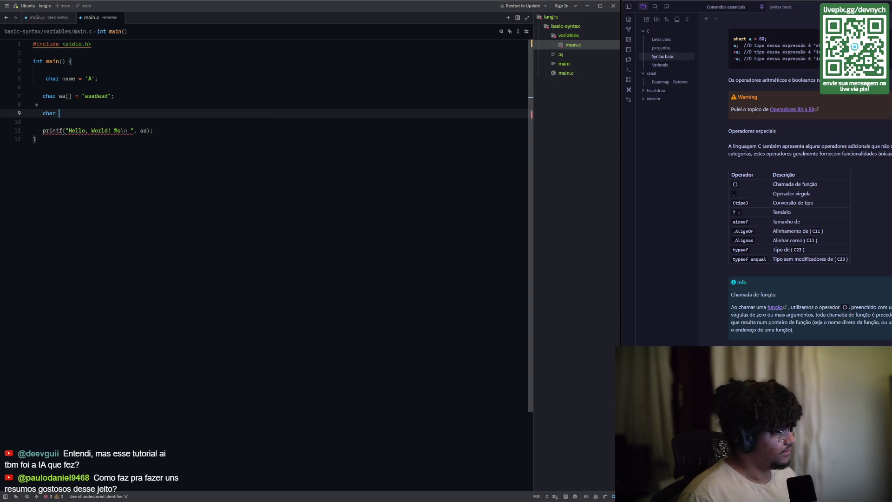
{"action": "type", "text": " arr"}
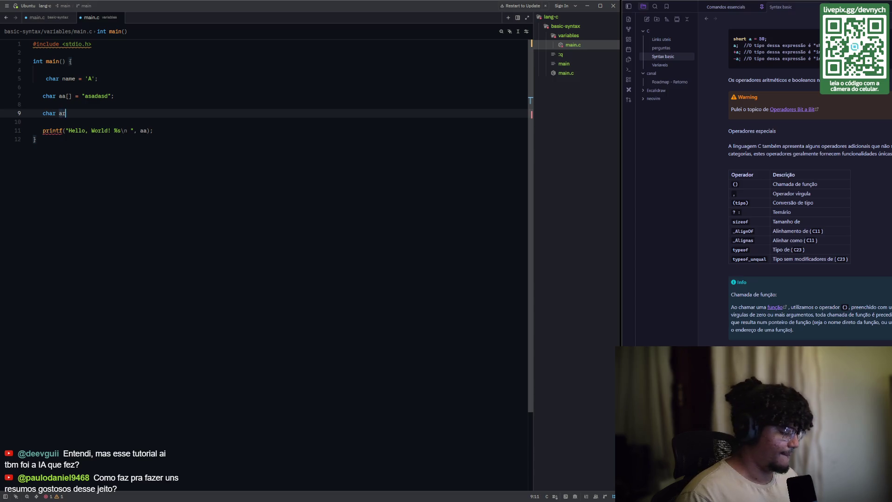
{"action": "type", "text": "[] = {"}
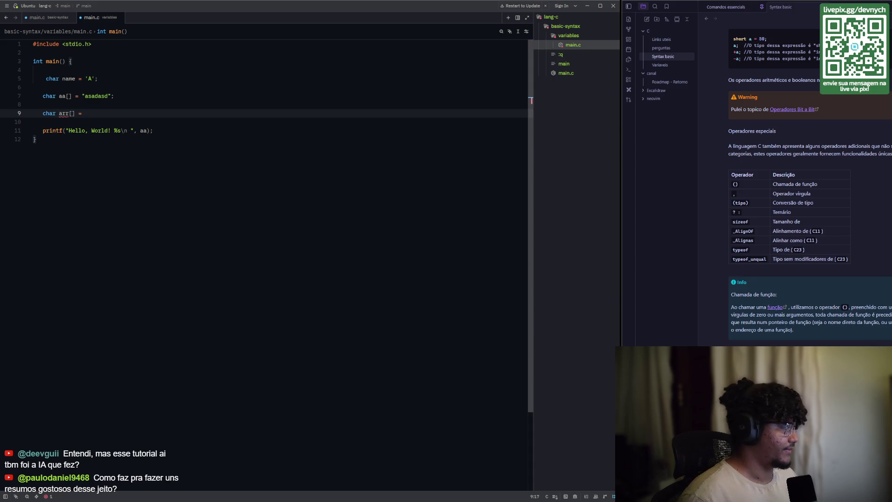
{"action": "type", "text": "\""}
{"action": "type", "text": "tt"}
{"action": "key", "text": "BackSpace"}
{"action": "key", "text": "BackSpace"}
{"action": "type", "text": "a\", \"b\"};"}
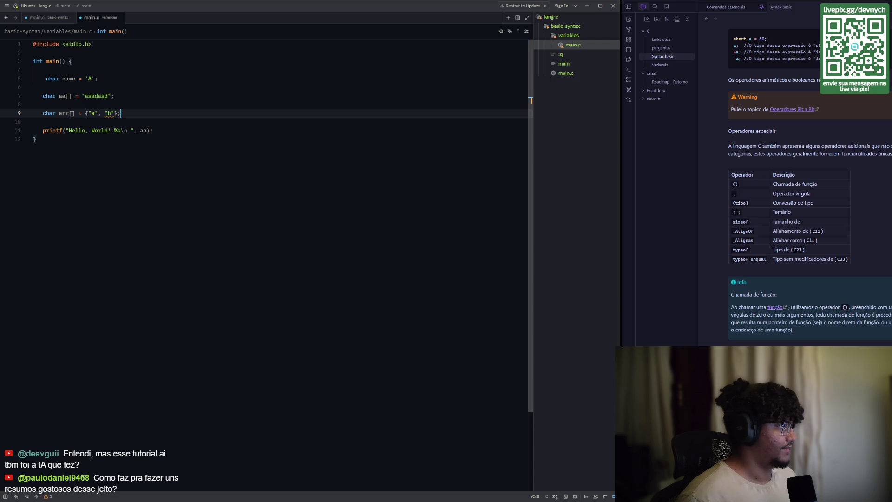
{"action": "left_click", "coordinate": [42, 122]}
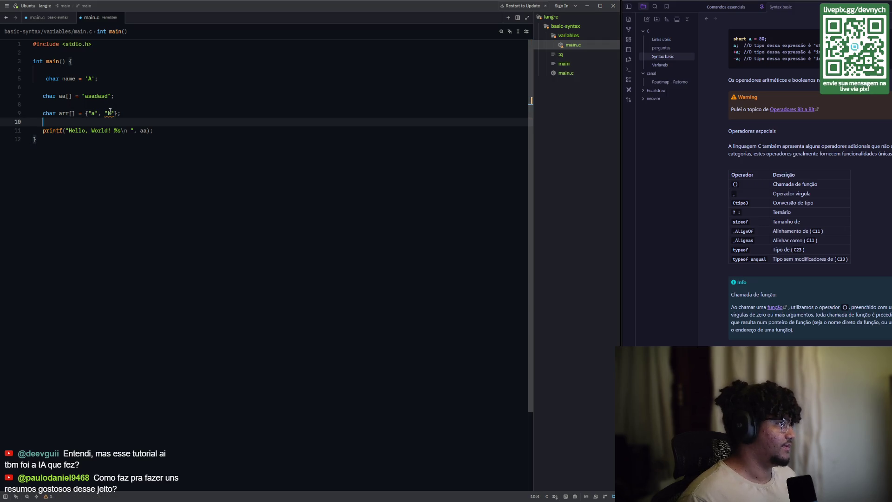
{"action": "mouse_move", "coordinate": [110, 111]}
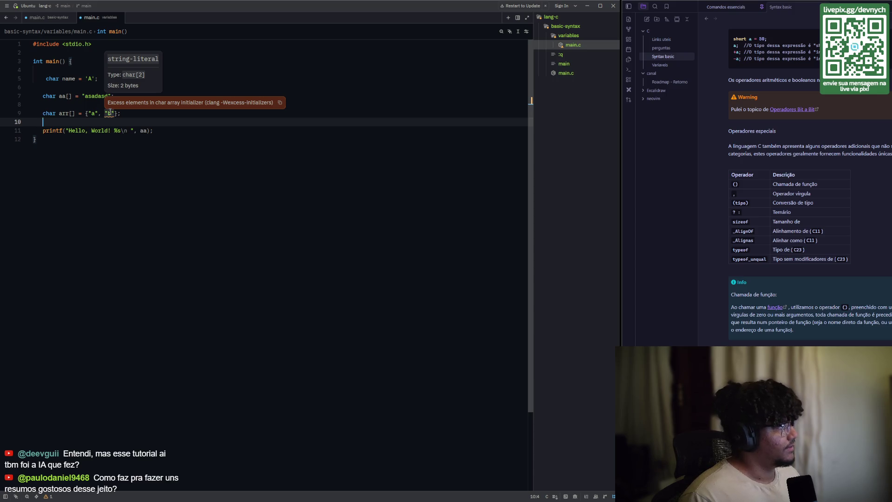
{"action": "left_click", "coordinate": [110, 113]}
{"action": "type", "text": "b"}
{"action": "key", "text": "BackSpace"}
{"action": "key", "text": "BackSpace"}
{"action": "type", "text": "\""}
{"action": "key", "text": "Right"}
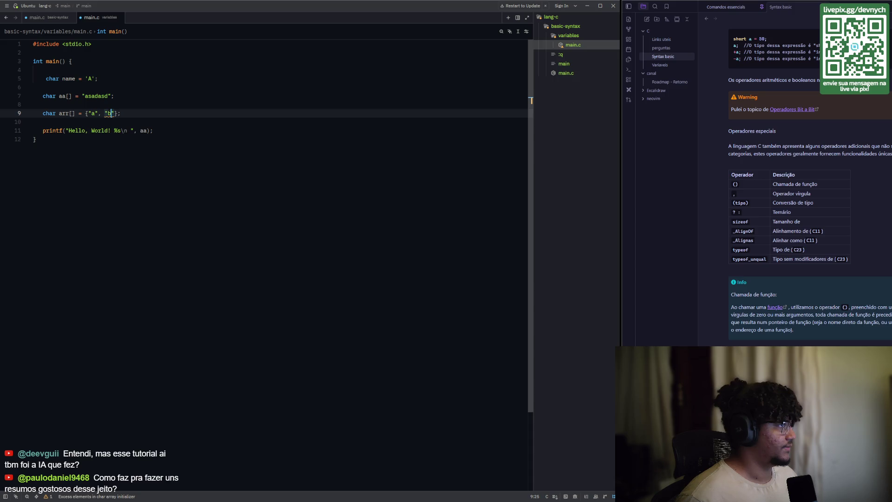
{"action": "type", "text": ", "}
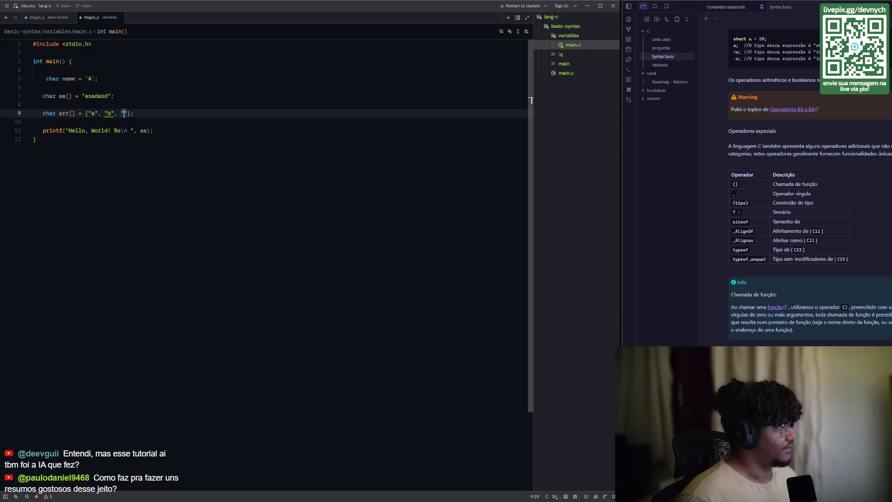
{"action": "type", "text": "\"c\""}
{"action": "key", "text": "Down"}
{"action": "key", "text": "Down"}
{"action": "key", "text": "Down"}
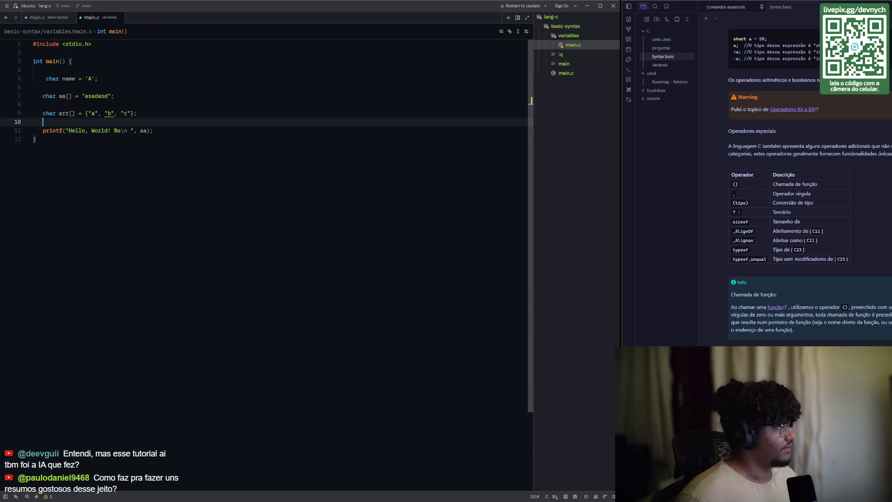
{"action": "key", "text": "Up"}
{"action": "key", "text": "Up"}
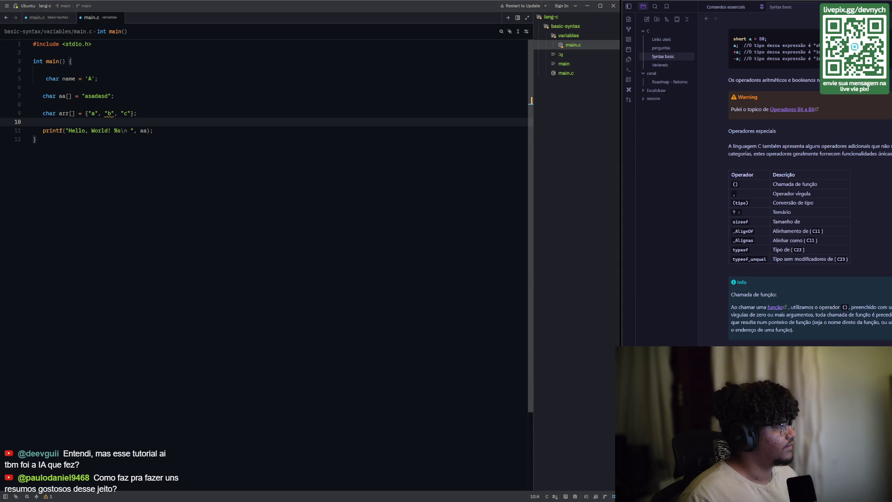
{"action": "mouse_move", "coordinate": [109, 113]}
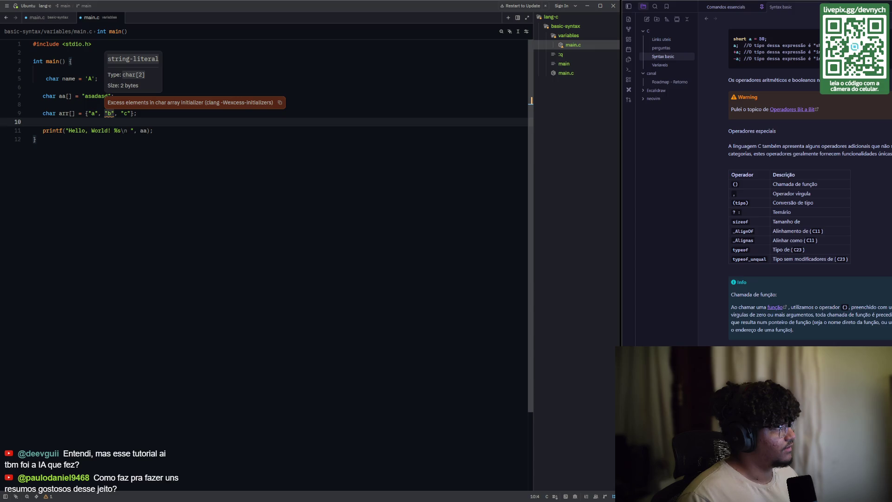
{"action": "left_click", "coordinate": [100, 167]}
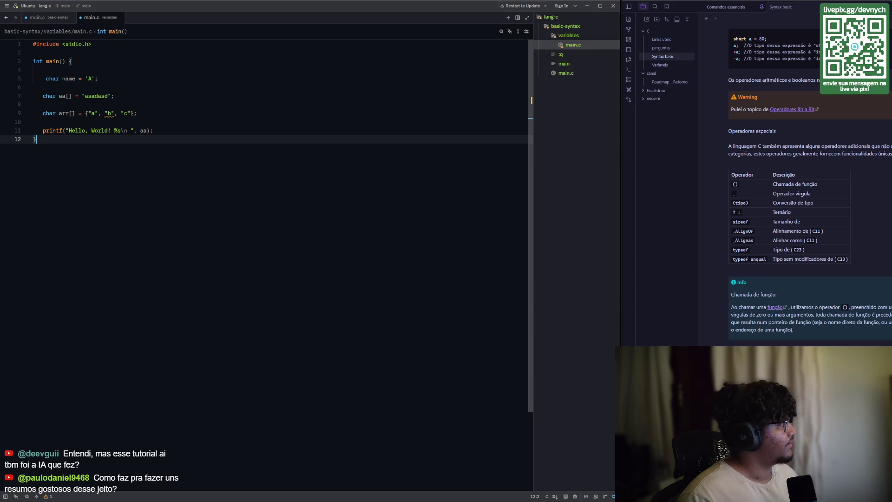
{"action": "left_click", "coordinate": [154, 112]}
{"action": "left_click", "coordinate": [183, 210]}
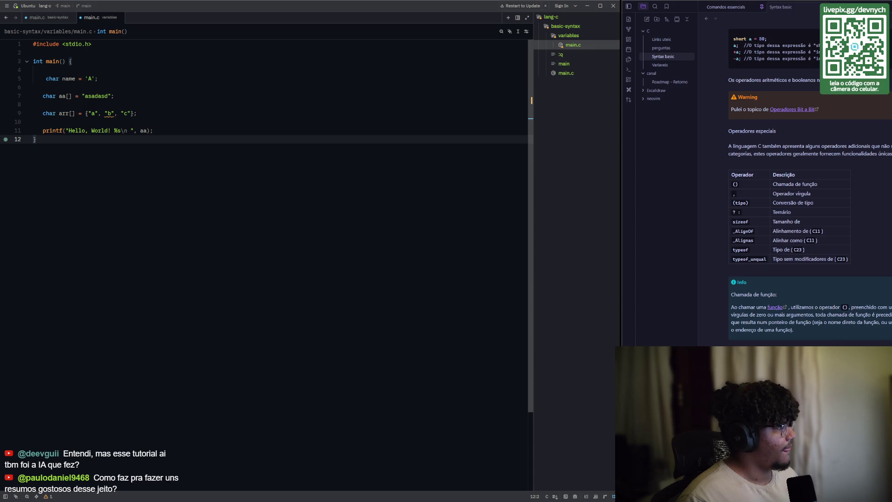
{"action": "left_click", "coordinate": [99, 113]}
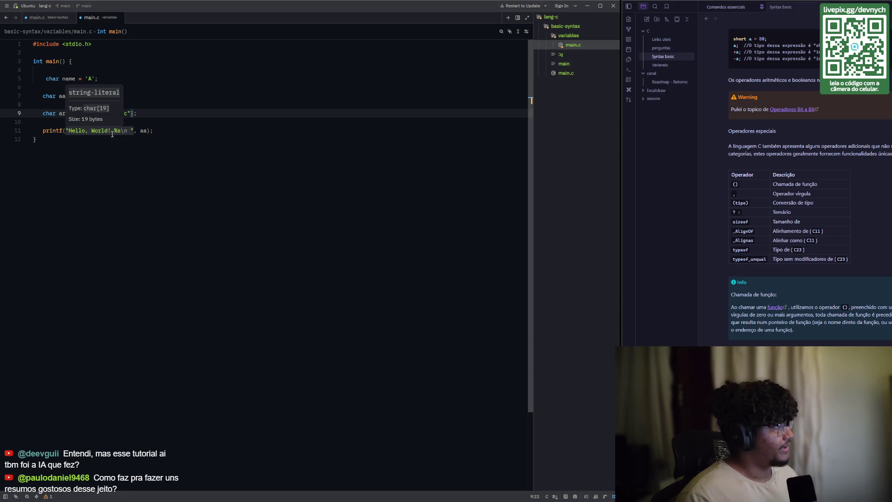
- Replace the double quotes around a, b and c on line 9 with single quotes
{"action": "key", "text": "BackSpace"}
{"action": "type", "text": "'a"}
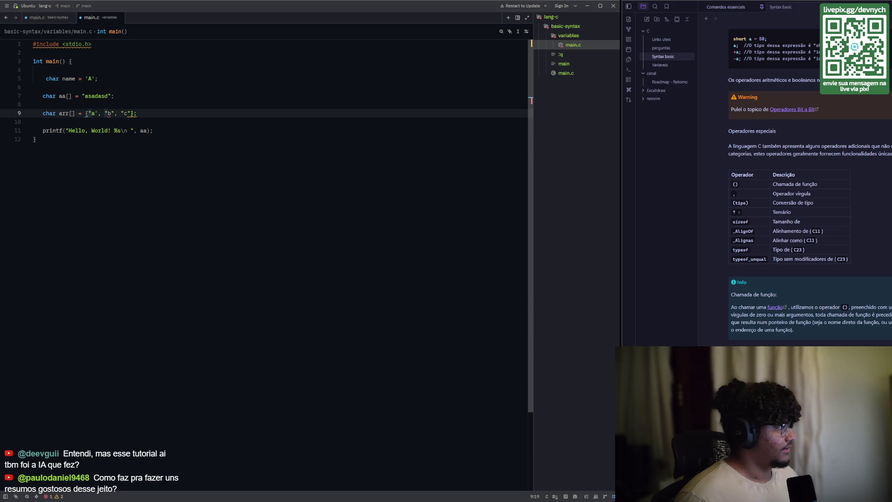
{"action": "key", "text": "BackSpace"}
{"action": "type", "text": "'"}
{"action": "key", "text": "Right"}
{"action": "key", "text": "Right"}
{"action": "key", "text": "Right"}
{"action": "key", "text": "BackSpace"}
{"action": "type", "text": "'"}
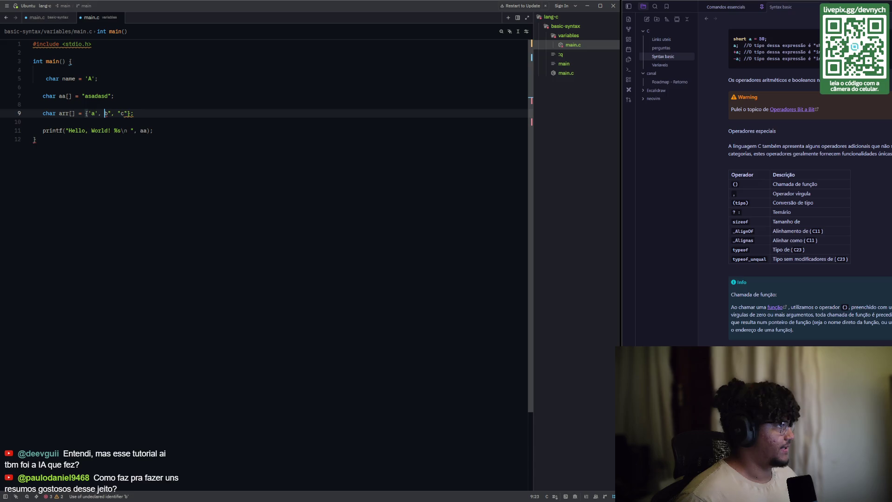
{"action": "key", "text": "Right"}
{"action": "key", "text": "Right"}
{"action": "key", "text": "BackSpace"}
{"action": "type", "text": "'"}
{"action": "key", "text": "Right"}
{"action": "key", "text": "Right"}
{"action": "key", "text": "Right"}
{"action": "key", "text": "BackSpace"}
{"action": "type", "text": "'"}
{"action": "key", "text": "Right"}
{"action": "key", "text": "Right"}
{"action": "key", "text": "Delete"}
{"action": "type", "text": "'"}
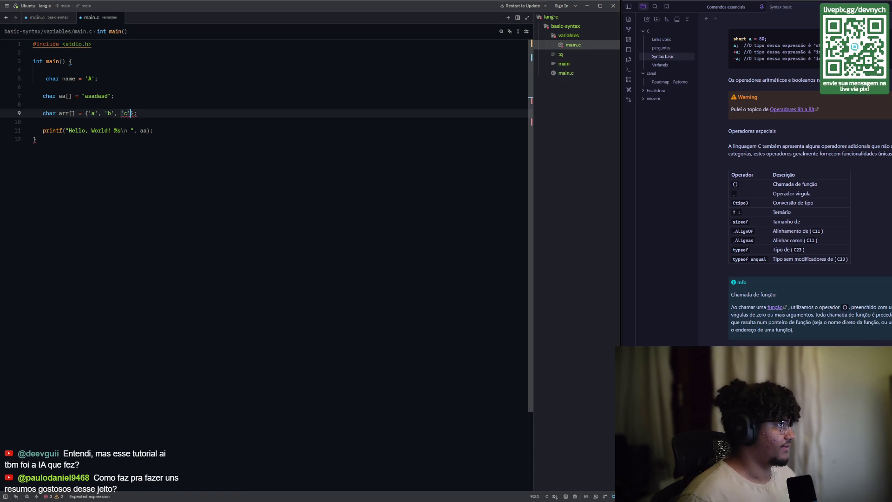
{"action": "key", "text": "Down"}
{"action": "key", "text": "Down"}
{"action": "key", "text": "Down"}
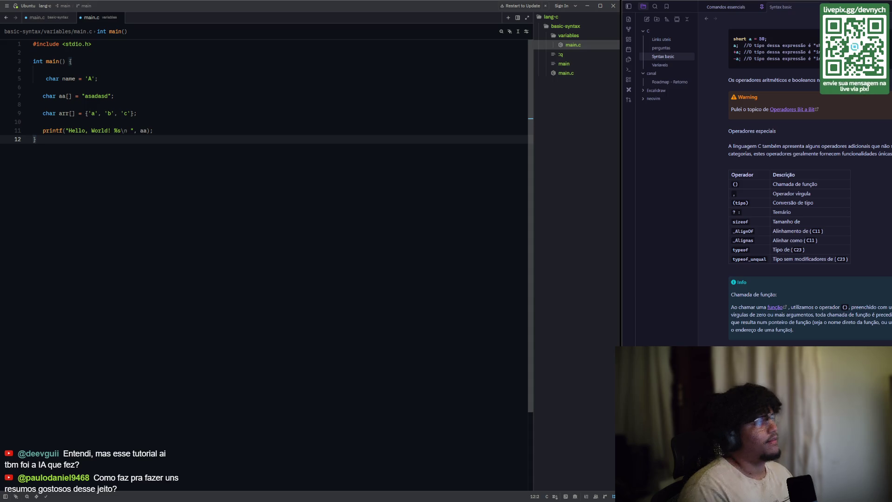
- Try turning the first arr element into the string literal "aaaaaa"
{"action": "key", "text": "Up"}
{"action": "key", "text": "Up"}
{"action": "key", "text": "Up"}
{"action": "key", "text": "Left"}
{"action": "key", "text": "Left"}
{"action": "key", "text": "Left"}
{"action": "key", "text": "Left"}
{"action": "key", "text": "Left"}
{"action": "key", "text": "Left"}
{"action": "type", "text": "aaaaa"}
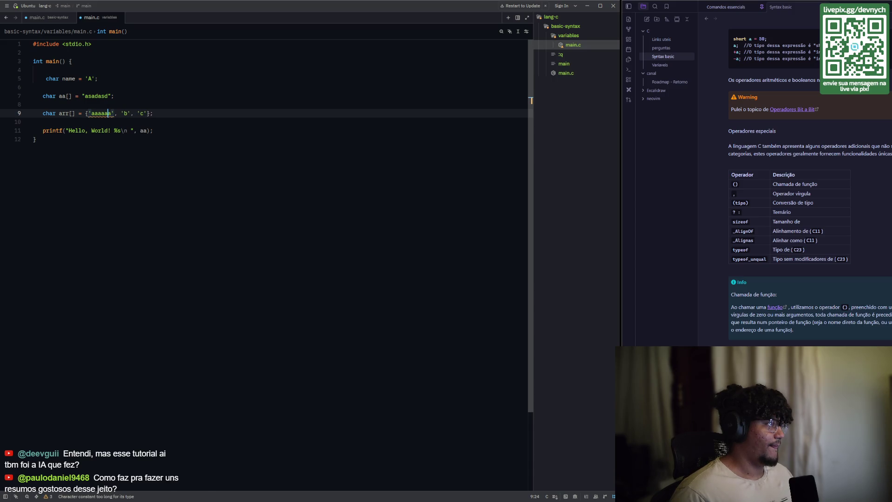
{"action": "key", "text": "BackSpace"}
{"action": "type", "text": "\""}
{"action": "key", "text": "Right"}
{"action": "key", "text": "Right"}
{"action": "key", "text": "Right"}
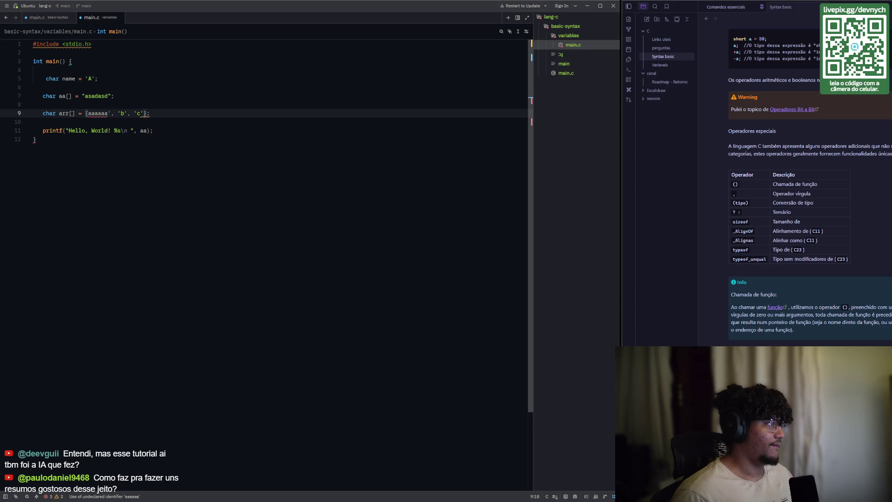
{"action": "key", "text": "BackSpace"}
{"action": "type", "text": "\""}
{"action": "key", "text": "Right"}
{"action": "key", "text": "Right"}
{"action": "key", "text": "Right"}
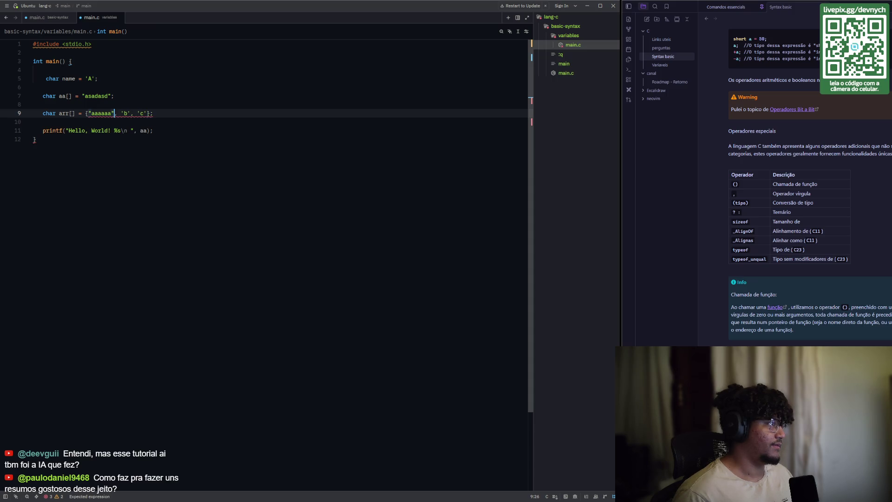
{"action": "scroll", "coordinate": [264, 233], "scroll_direction": "down", "scroll_amount": 1}
- Turn b and c into longer strings, then undo back to 'a', 'b', 'c'
{"action": "key", "text": "BackSpace"}
{"action": "type", "text": "\"aaaa"}
{"action": "key", "text": "BackSpace"}
{"action": "type", "text": "\""}
{"action": "key", "text": "Right"}
{"action": "key", "text": "Right"}
{"action": "key", "text": "Right"}
{"action": "key", "text": "BackSpace"}
{"action": "type", "text": "\""}
{"action": "key", "text": "Right"}
{"action": "key", "text": "BackSpace"}
{"action": "type", "text": "\""}
{"action": "key", "text": "Left"}
{"action": "type", "text": "aaaaaa"}
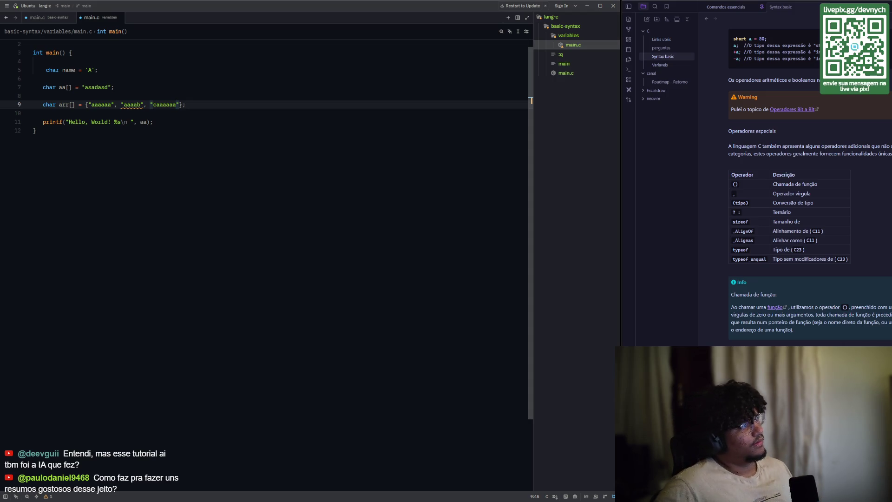
{"action": "key", "text": "ctrl+z"}
{"action": "key", "text": "ctrl+z"}
{"action": "key", "text": "ctrl+z"}
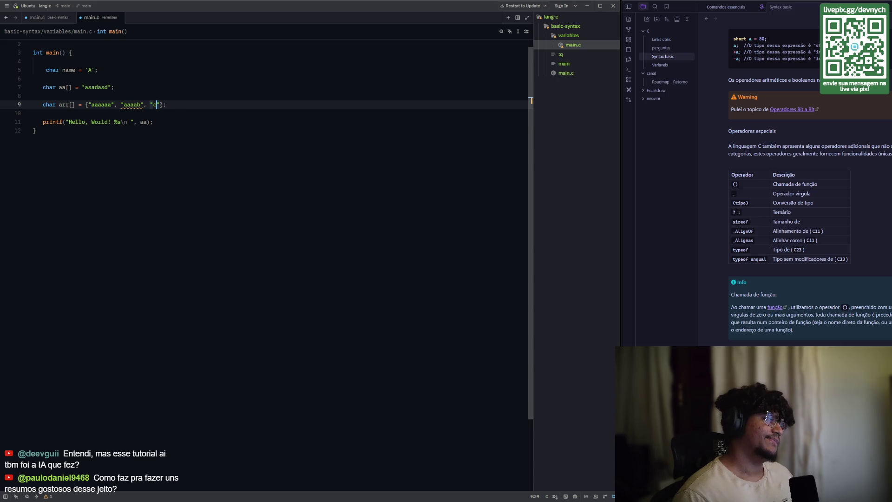
{"action": "key", "text": "ctrl+z"}
{"action": "key", "text": "ctrl+z"}
{"action": "key", "text": "ctrl+z"}
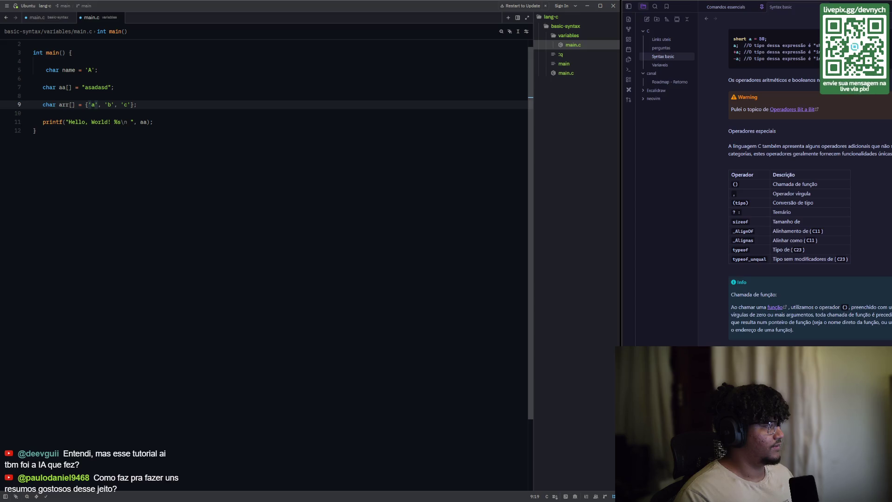
- Start a const declaration below arr, then remove the unfinished line
{"action": "left_click", "coordinate": [137, 105]}
{"action": "key", "text": "Return"}
{"action": "key", "text": "Return"}
{"action": "type", "text": "const"}
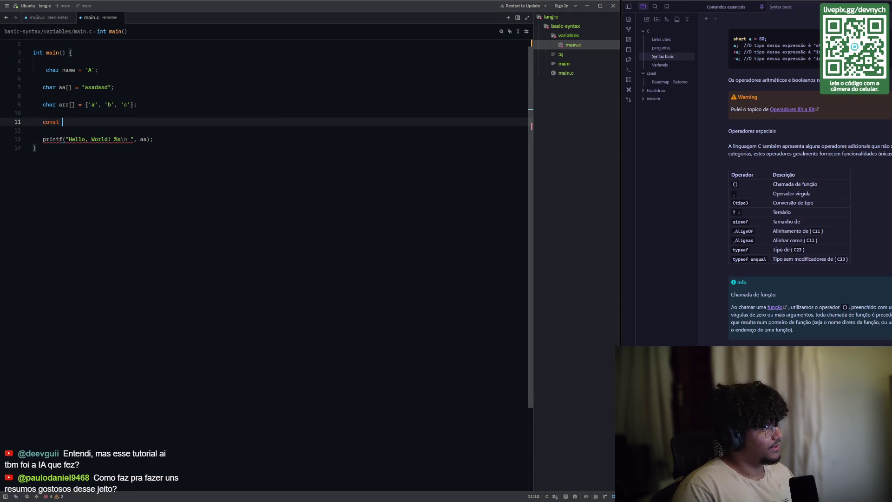
{"action": "key", "text": "BackSpace"}
{"action": "key", "text": "BackSpace"}
{"action": "key", "text": "BackSpace"}
{"action": "key", "text": "BackSpace"}
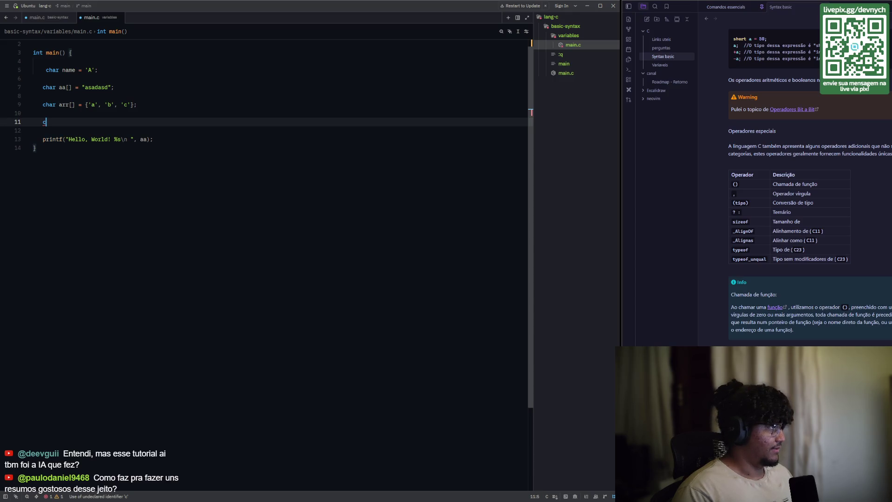
{"action": "key", "text": "ctrl+space"}
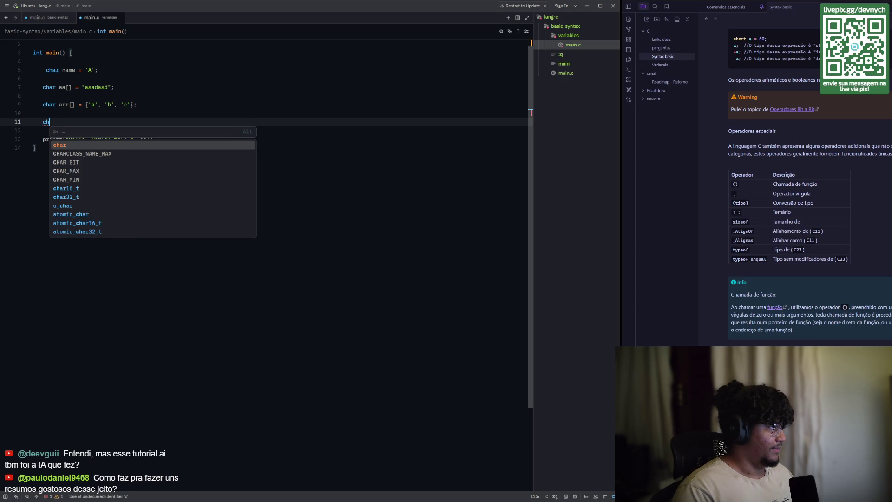
{"action": "key", "text": "BackSpace"}
{"action": "key", "text": "BackSpace"}
{"action": "key", "text": "BackSpace"}
{"action": "left_click", "coordinate": [46, 105]}
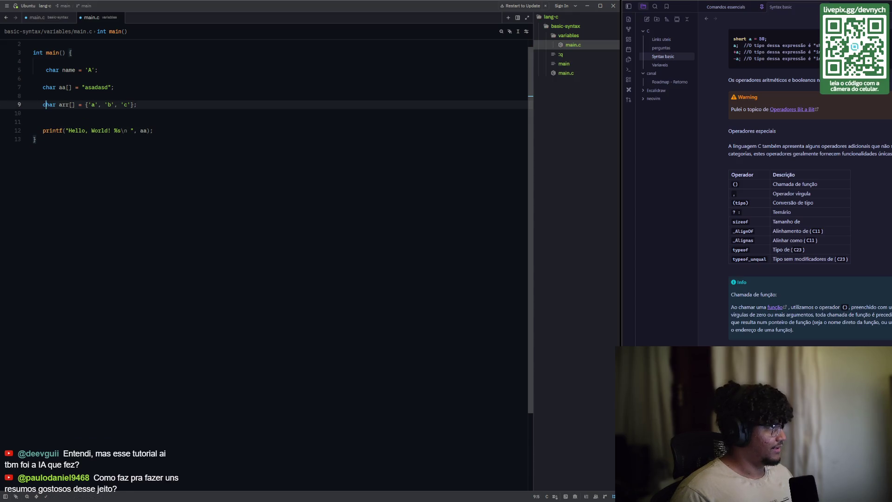
{"action": "left_click", "coordinate": [43, 112]}
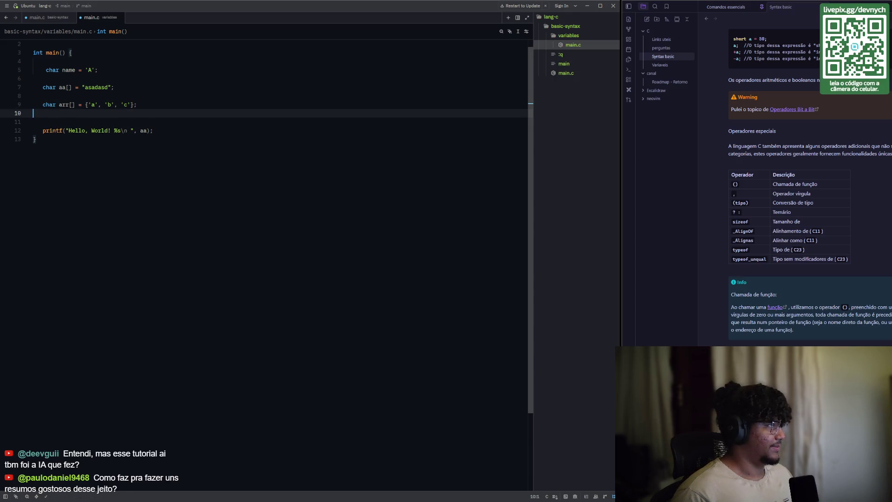
- Begin a char words[] = { } declaration on line 11
{"action": "key", "text": "Return"}
{"action": "type", "text": "char "}
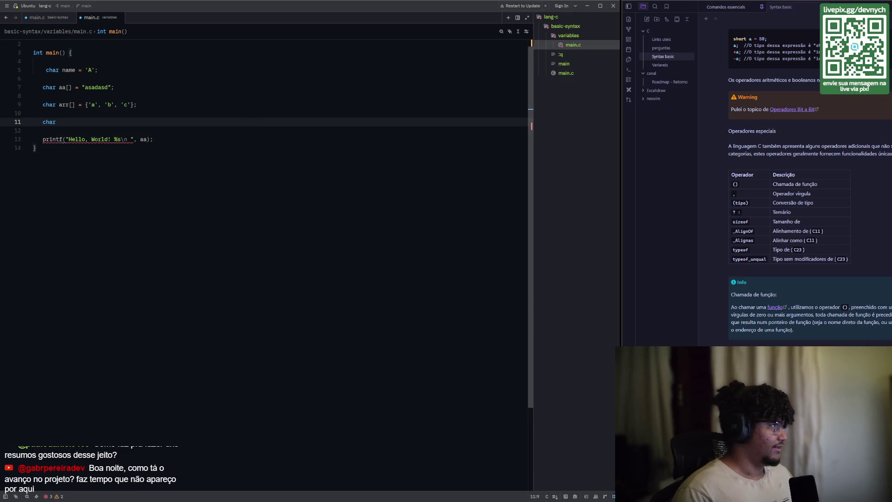
{"action": "type", "text": "words ="}
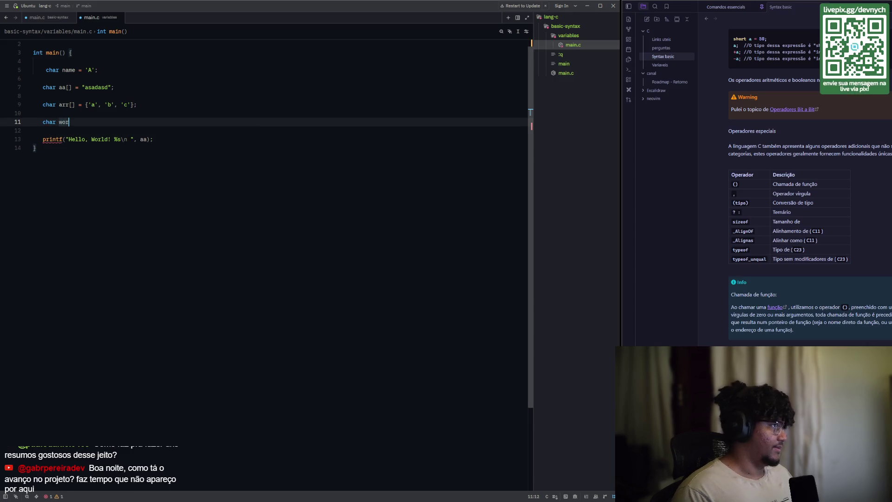
{"action": "key", "text": "Left"}
{"action": "key", "text": "Left"}
{"action": "key", "text": "Left"}
{"action": "type", "text": "[]"}
{"action": "key", "text": "End"}
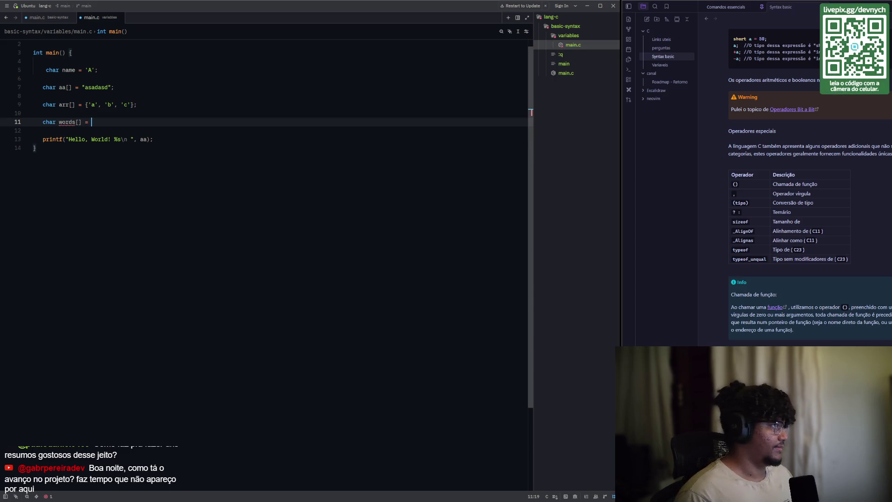
{"action": "type", "text": "{"}
{"action": "key", "text": "Return"}
{"action": "type", "text": "\""}
{"action": "key", "text": "BackSpace"}
{"action": "key", "text": "BackSpace"}
{"action": "key", "text": "BackSpace"}
{"action": "key", "text": "Delete"}
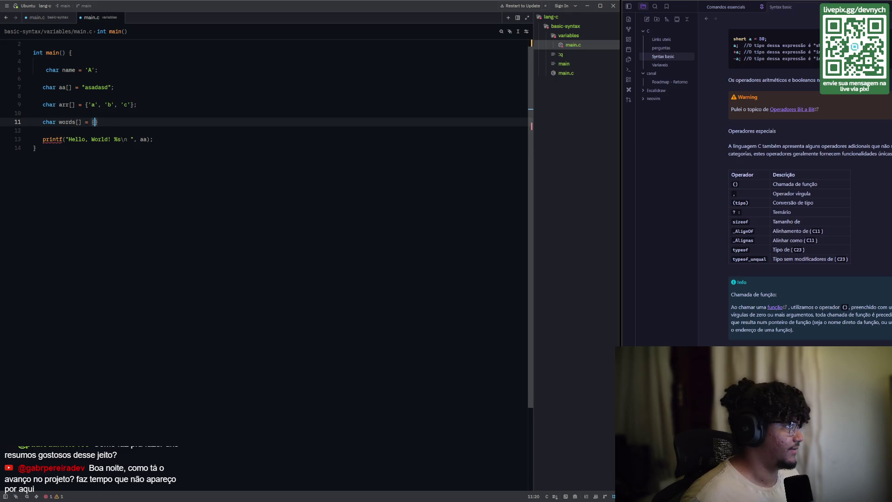
- Fill words with "teste" and "aaaaa" and make it a char *words[] array
{"action": "type", "text": "\"tes"}
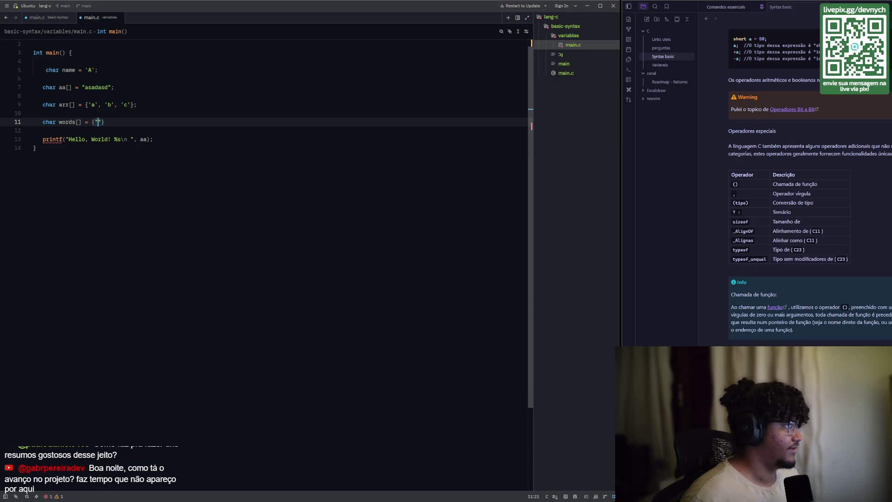
{"action": "type", "text": "te\", \"1"}
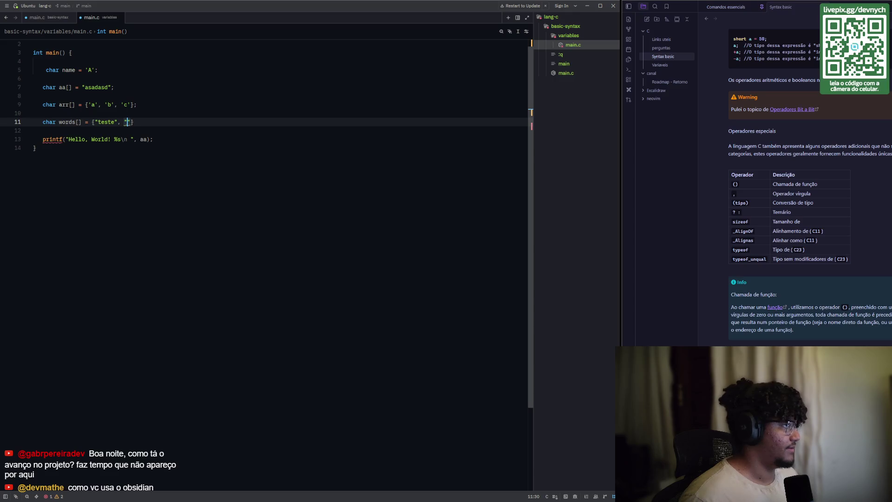
{"action": "type", "text": "23"}
{"action": "key", "text": "BackSpace"}
{"action": "key", "text": "BackSpace"}
{"action": "key", "text": "BackSpace"}
{"action": "type", "text": "aaaaa"}
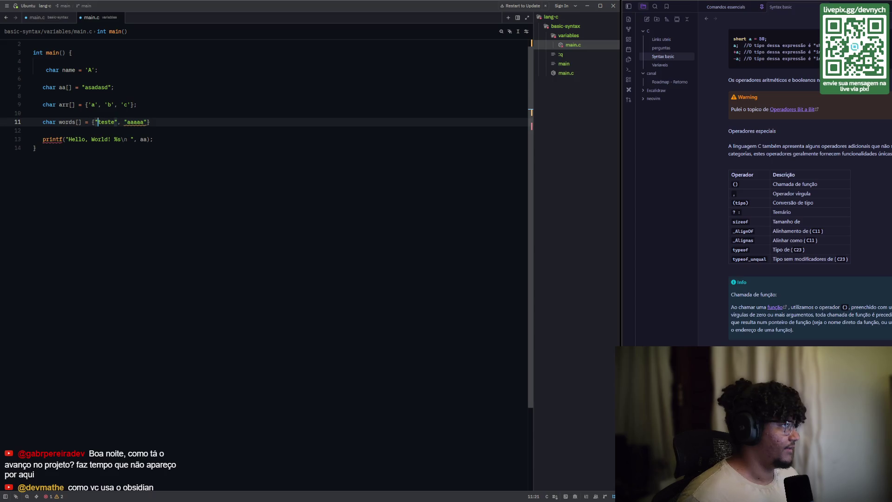
{"action": "left_click", "coordinate": [56, 121]}
{"action": "key", "text": "Right"}
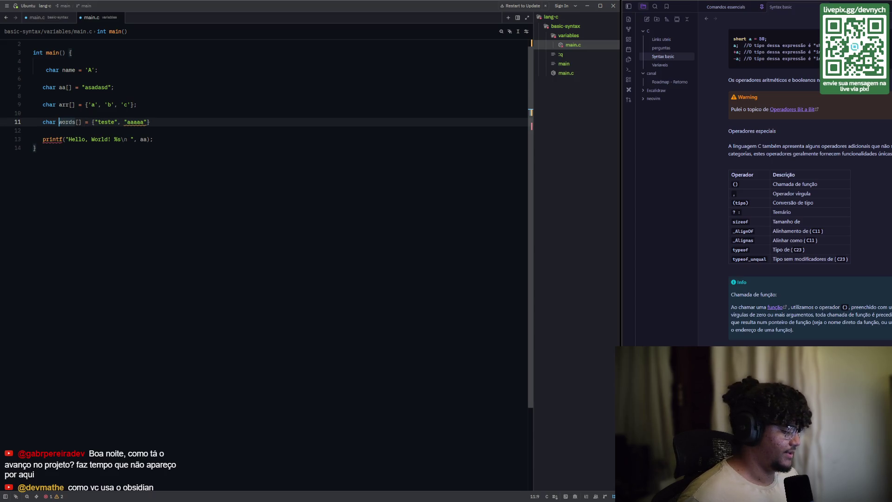
{"action": "type", "text": "*"}
{"action": "key", "text": "Escape"}
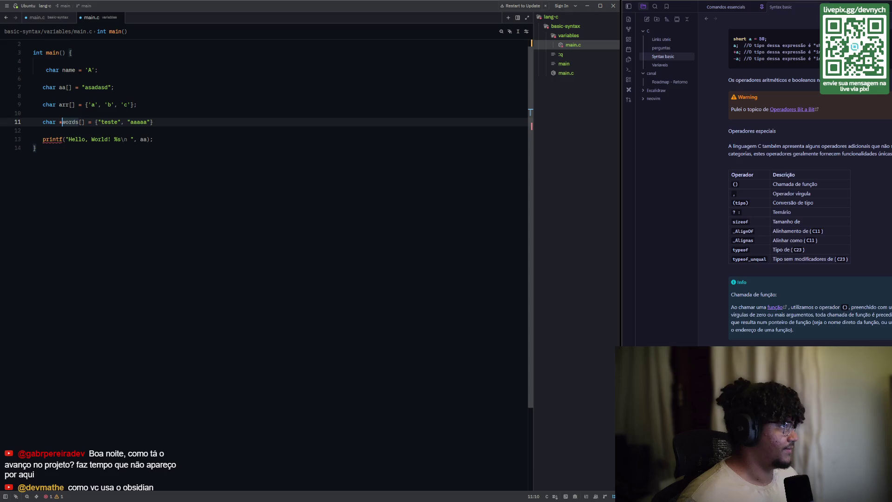
- End the words declaration with a semicolon and add blank lines below it
{"action": "left_click", "coordinate": [42, 131]}
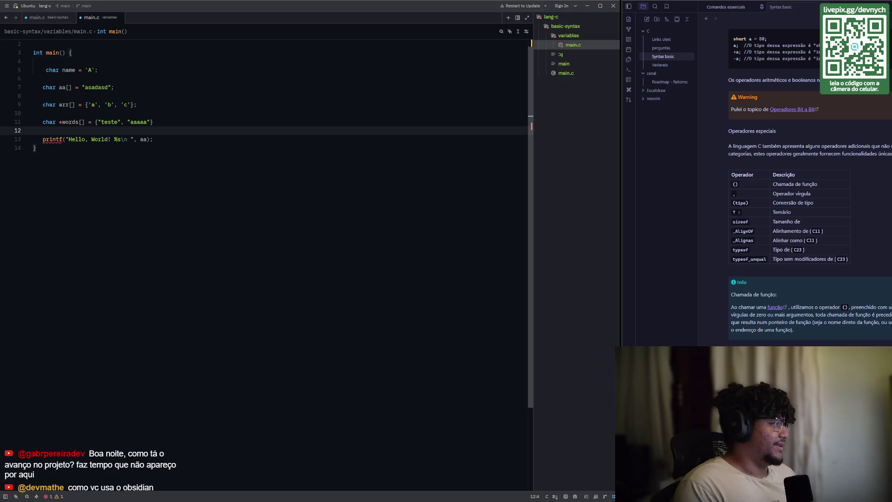
{"action": "key", "text": "Up"}
{"action": "key", "text": "ctrl+Right"}
{"action": "key", "text": "ctrl+Right"}
{"action": "key", "text": "ctrl+Right"}
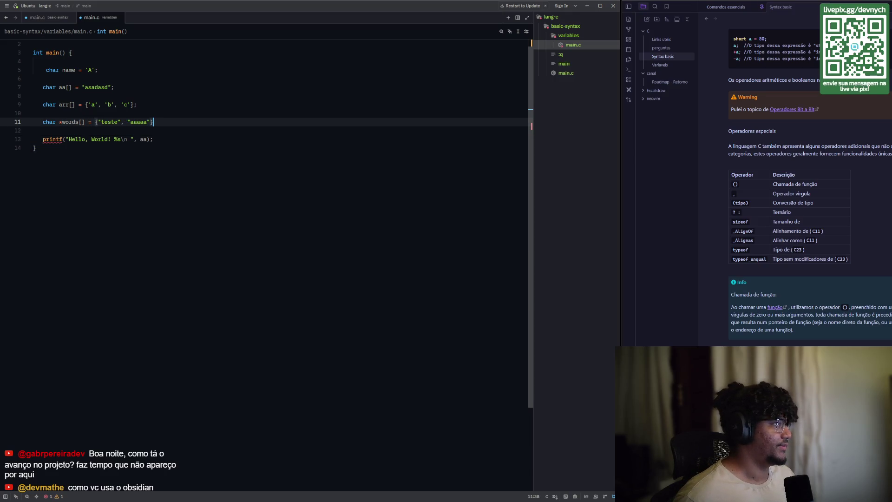
{"action": "key", "text": "End"}
{"action": "type", "text": ";"}
{"action": "key", "text": "Down"}
{"action": "key", "text": "Down"}
{"action": "key", "text": "Down"}
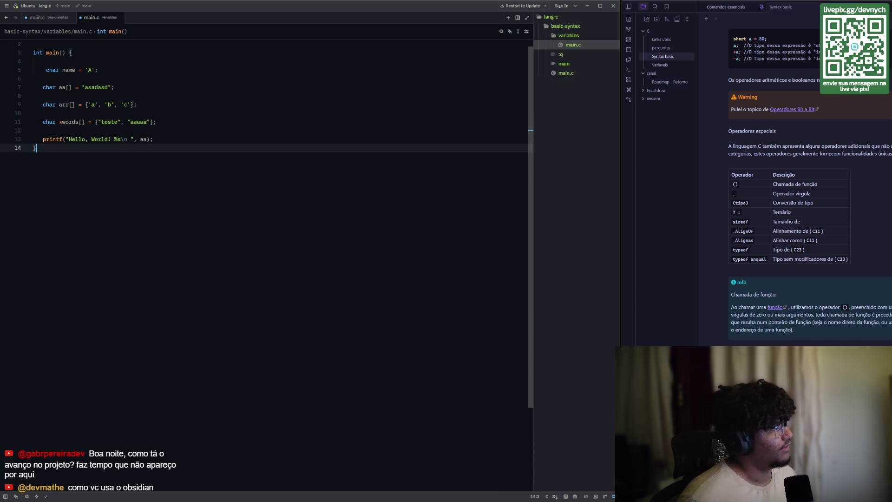
{"action": "key", "text": "Up"}
{"action": "key", "text": "Up"}
{"action": "key", "text": "Up"}
{"action": "key", "text": "End"}
{"action": "key", "text": "Return"}
{"action": "key", "text": "Return"}
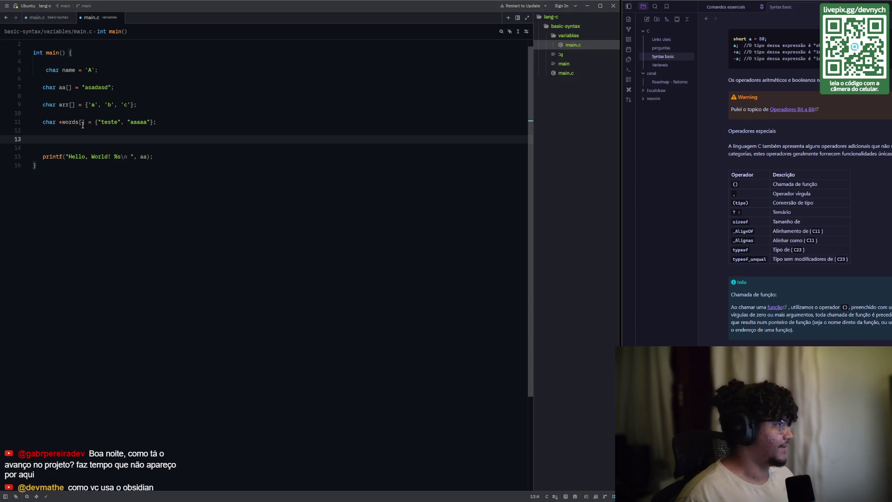
- Write printf("%s\n", words[0]); on line 13 using autocomplete for printf and words
{"action": "type", "text": "print"}
{"action": "key", "text": "Return"}
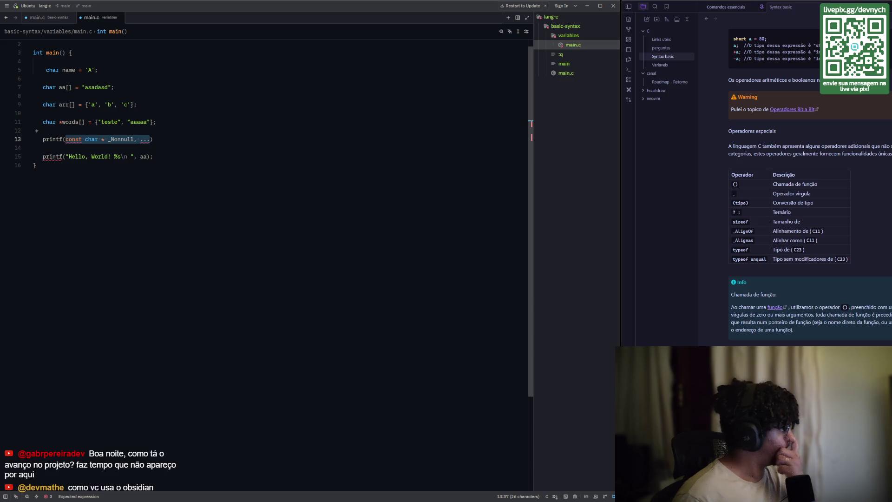
{"action": "key", "text": "BackSpace"}
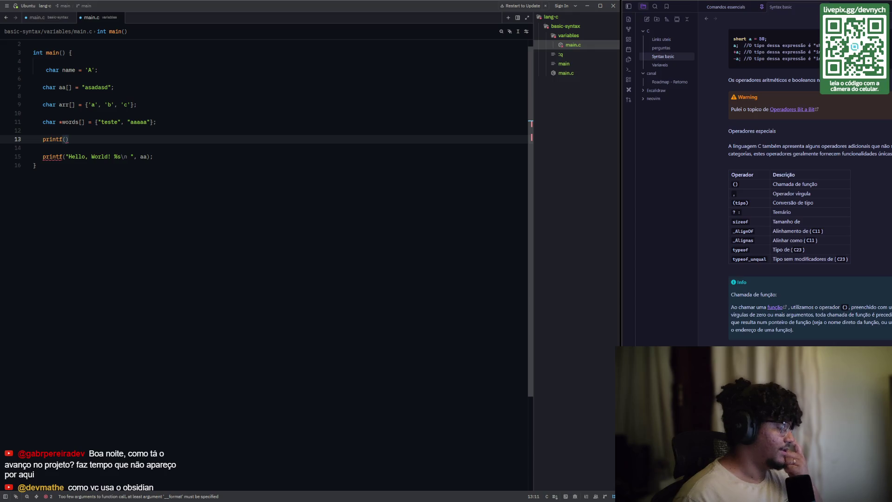
{"action": "type", "text": "\""}
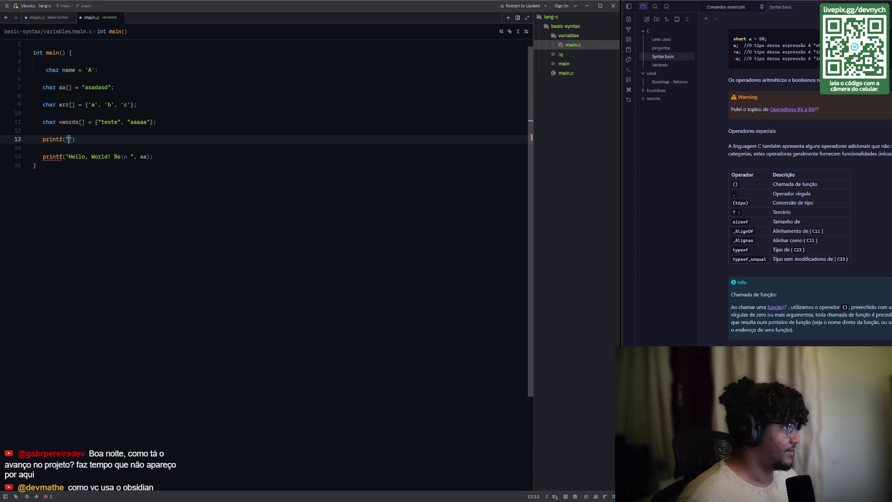
{"action": "type", "text": "%s"}
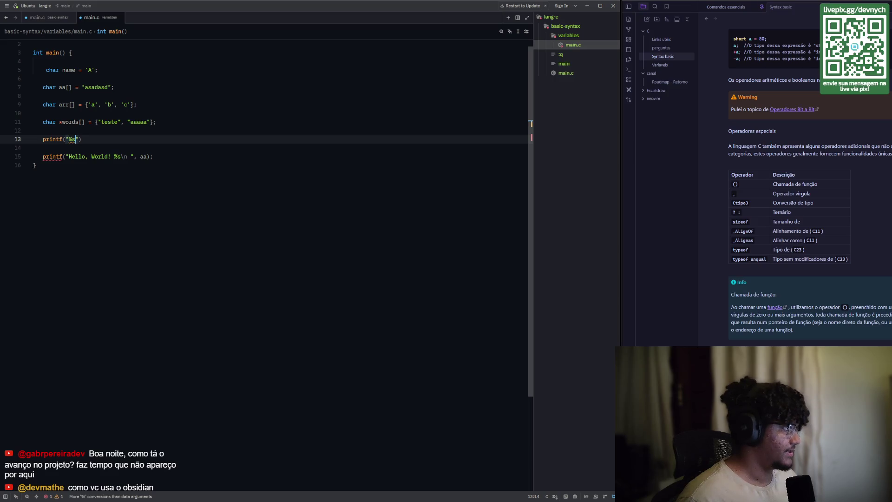
{"action": "type", "text": "\""}
{"action": "key", "text": "Left"}
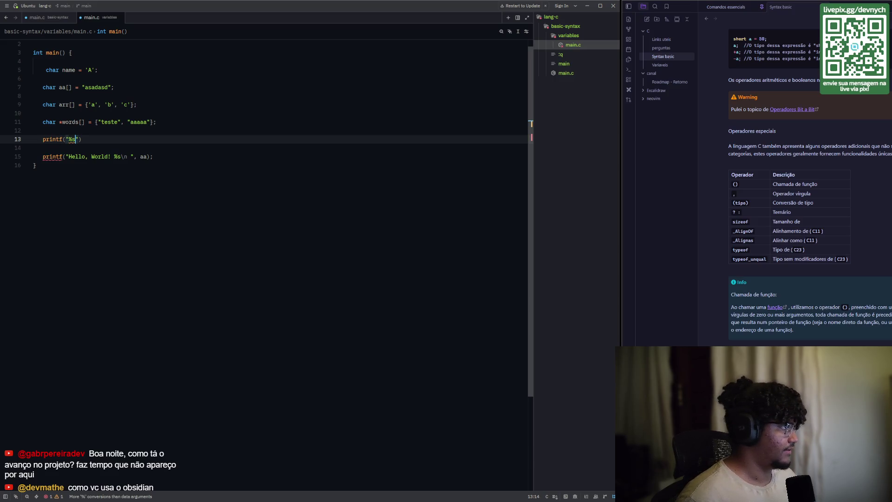
{"action": "type", "text": "\\n\""}
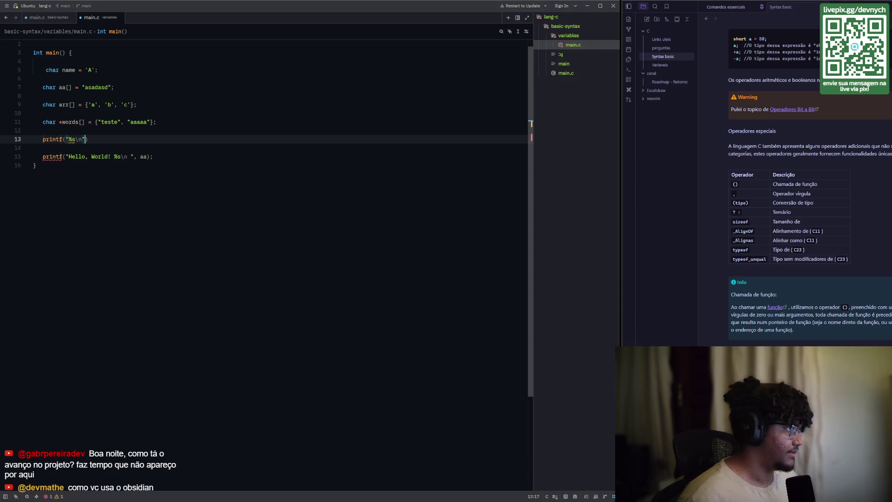
{"action": "type", "text": ", w"}
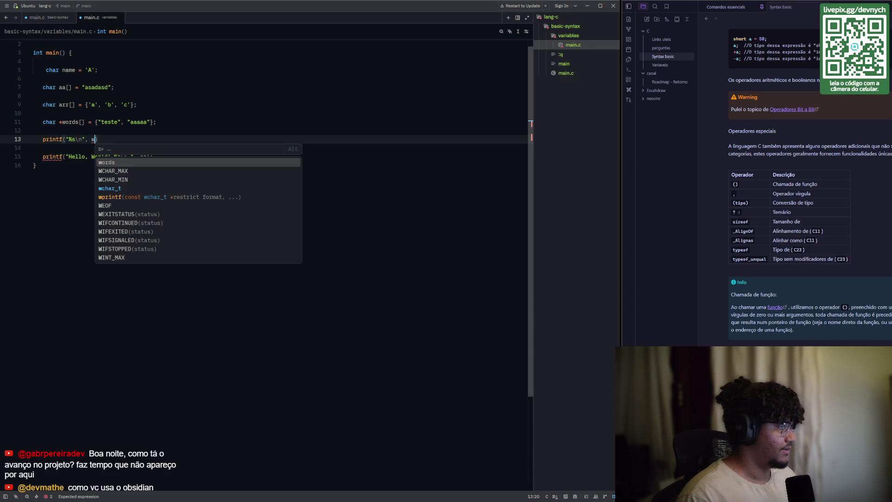
{"action": "key", "text": "Tab"}
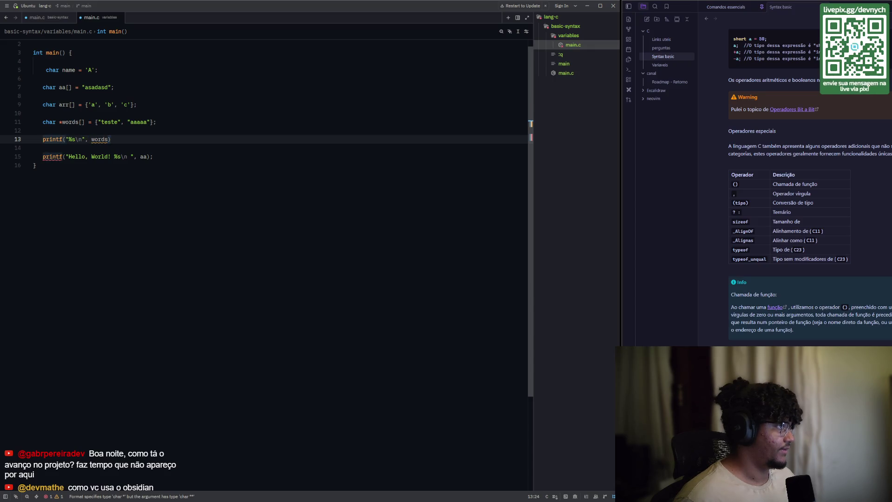
{"action": "type", "text": "[0"}
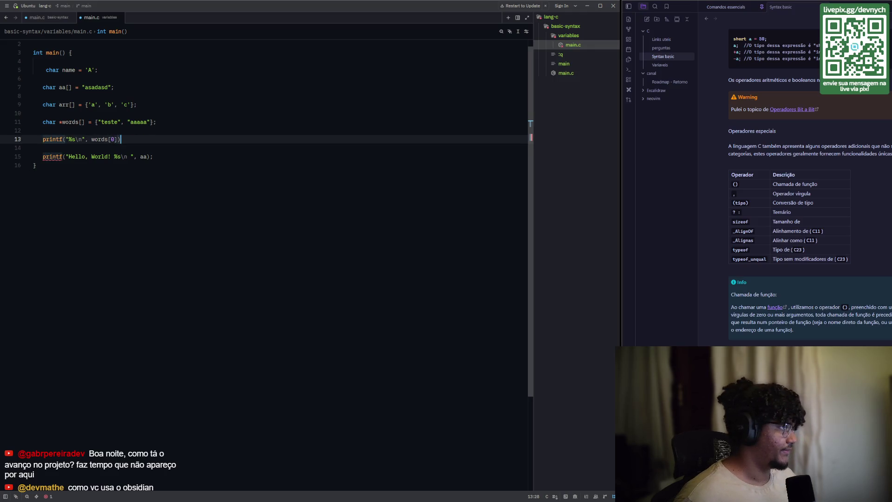
{"action": "key", "text": "shift+a"}
{"action": "type", "text": ";"}
- Add the label "first element of array:" before %s in the format string
{"action": "key", "text": "Escape"}
{"action": "key", "text": "k"}
{"action": "key", "text": "k"}
{"action": "key", "text": "j"}
{"action": "key", "text": "j"}
{"action": "key", "text": "j"}
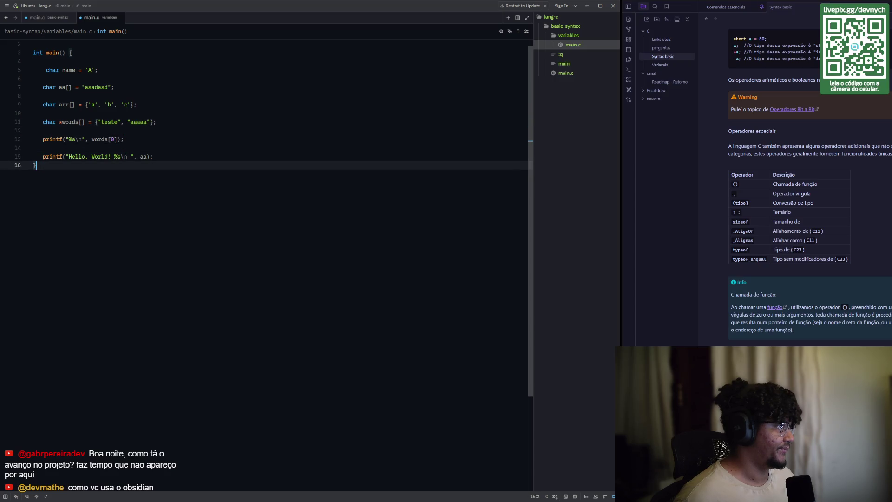
{"action": "key", "text": "k"}
{"action": "key", "text": "k"}
{"action": "key", "text": "k"}
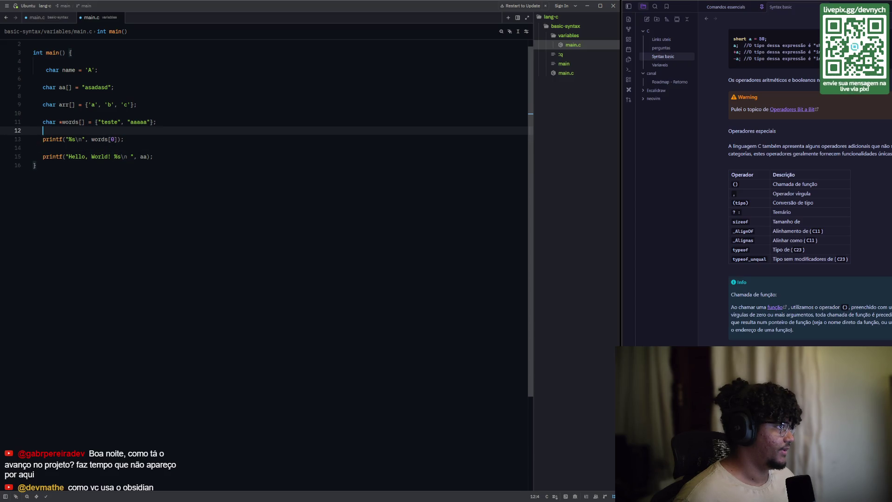
{"action": "key", "text": "j"}
{"action": "key", "text": "$"}
{"action": "key", "text": "b"}
{"action": "key", "text": "b"}
{"action": "key", "text": "b"}
{"action": "type", "text": "bwafirs"}
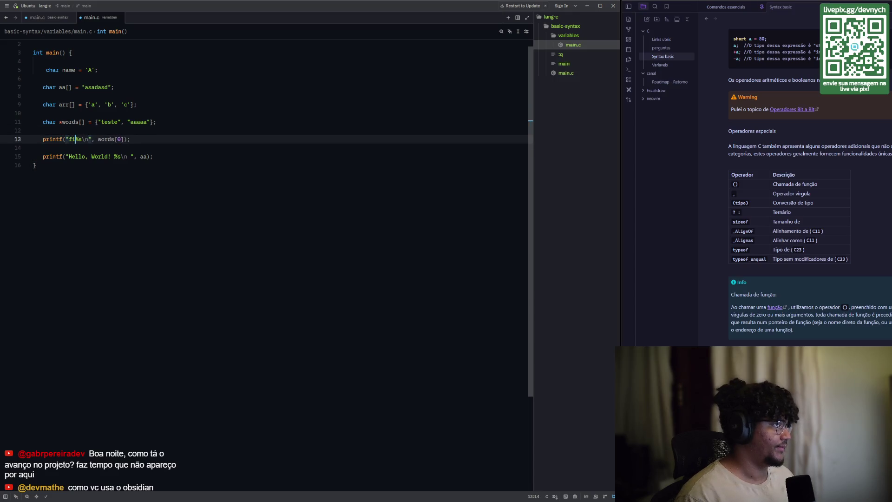
{"action": "type", "text": "t elem"}
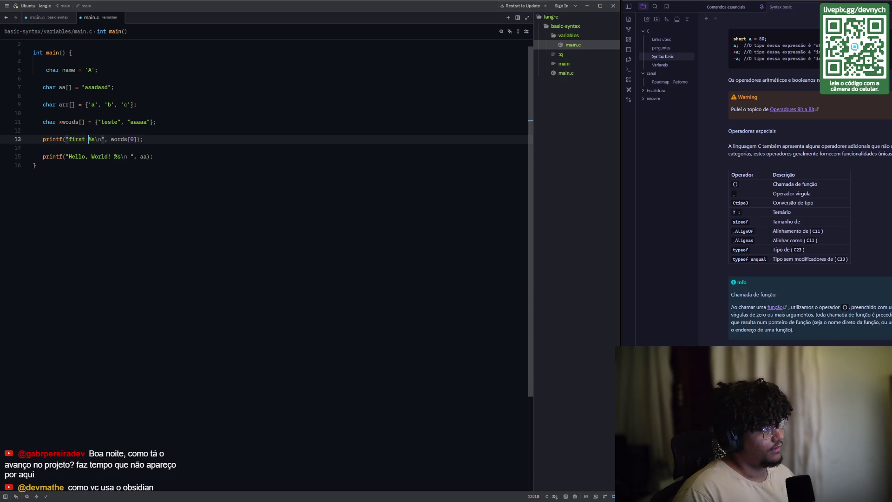
{"action": "type", "text": "ent of arra"}
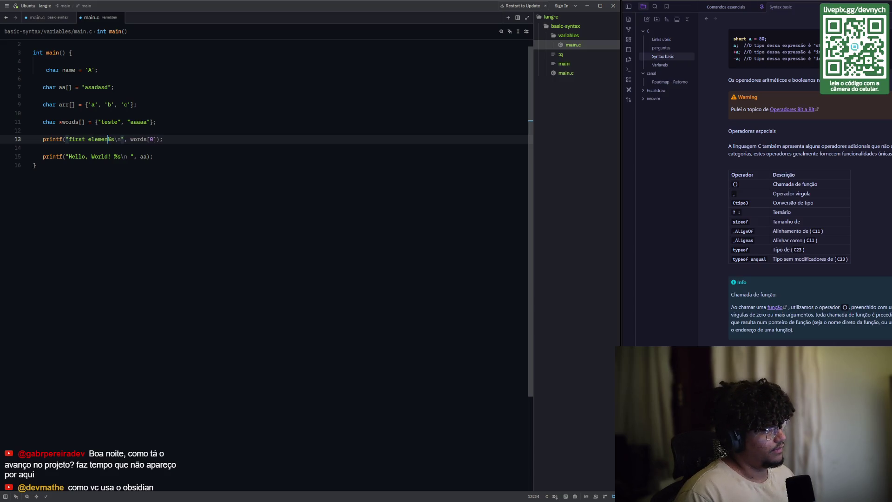
{"action": "type", "text": "y:"}
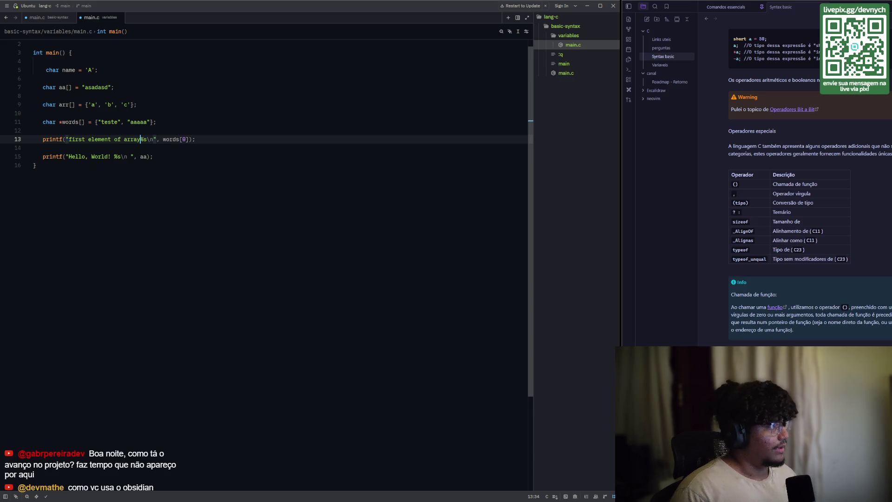
{"action": "key", "text": "Down"}
{"action": "key", "text": "Down"}
{"action": "key", "text": "Down"}
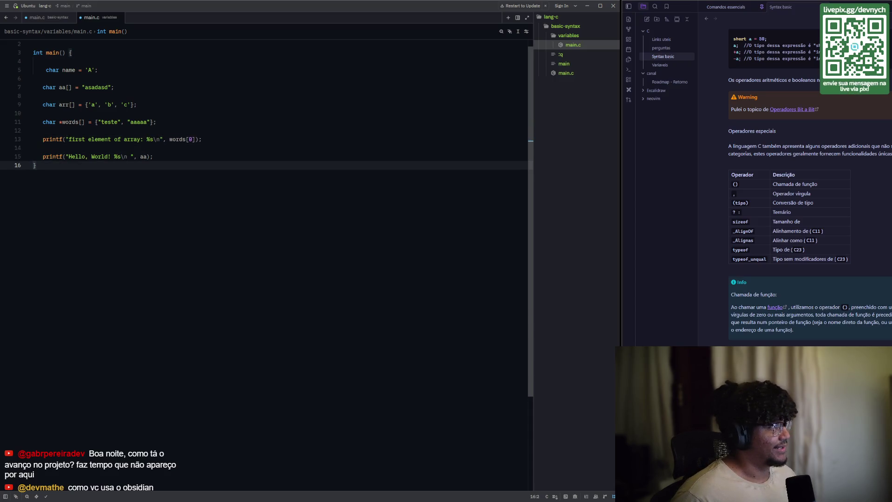
{"action": "left_click", "coordinate": [148, 157]}
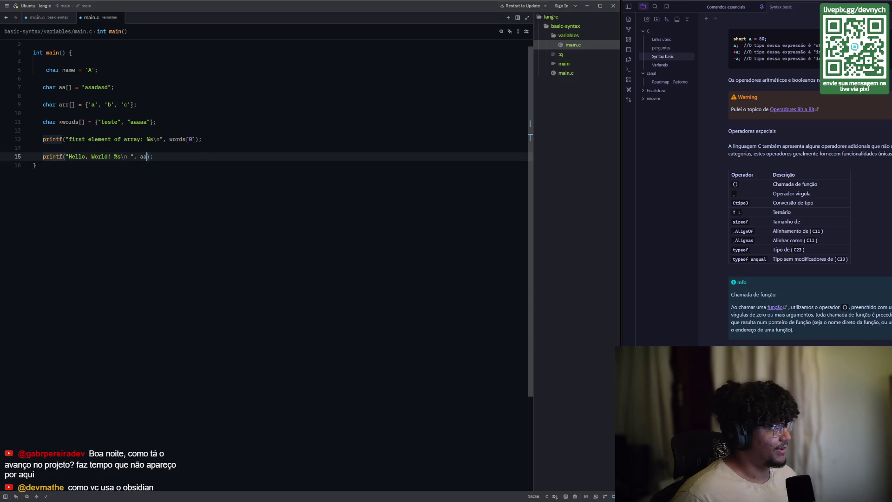
- Re-indent the char name line 5 to four spaces with Shift+Tab then Tab
{"action": "key", "text": "Up"}
{"action": "key", "text": "Up"}
{"action": "key", "text": "Up"}
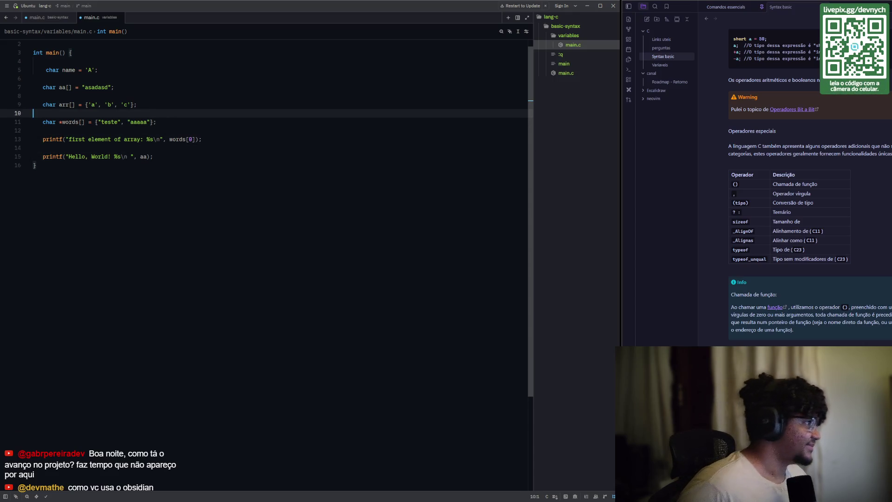
{"action": "key", "text": "Up"}
{"action": "key", "text": "Up"}
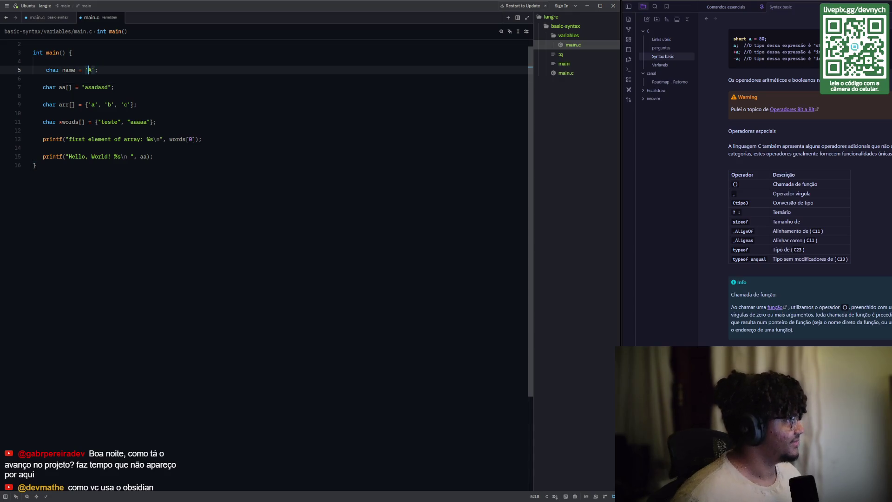
{"action": "key", "text": "Home"}
{"action": "key", "text": "shift+Tab"}
{"action": "key", "text": "Tab"}
{"action": "key", "text": "Down"}
{"action": "key", "text": "Down"}
{"action": "key", "text": "Down"}
{"action": "key", "text": "Down"}
{"action": "key", "text": "Down"}
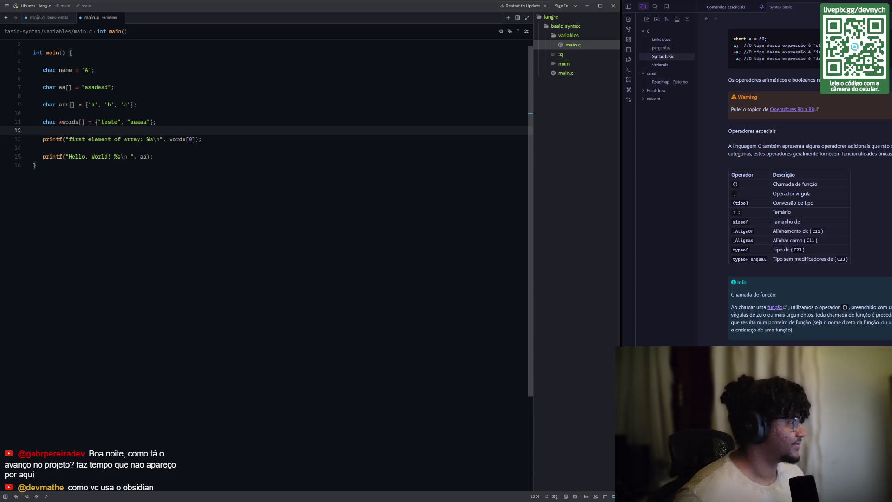
{"action": "key", "text": "Up"}
{"action": "key", "text": "Up"}
{"action": "key", "text": "Up"}
{"action": "key", "text": "ctrl+Right"}
{"action": "key", "text": "ctrl+Right"}
{"action": "key", "text": "ctrl+Right"}
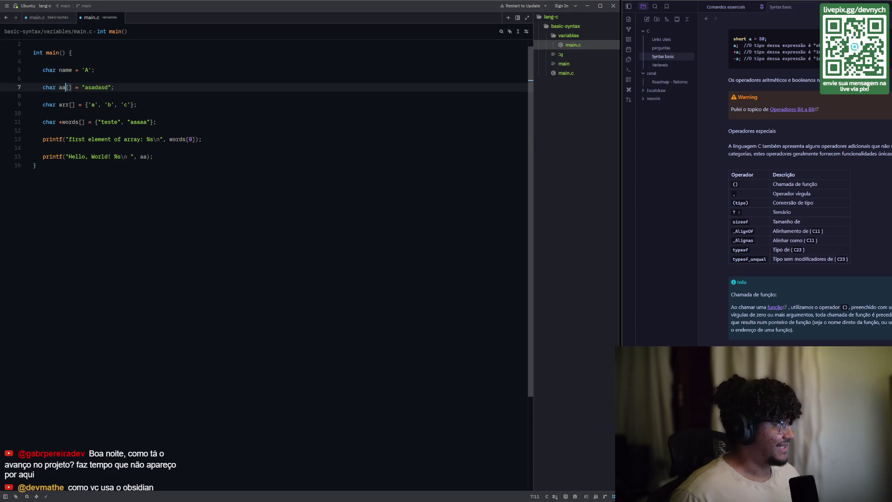
{"action": "key", "text": "ctrl+Right"}
{"action": "key", "text": "ctrl+Right"}
{"action": "key", "text": "ctrl+Left"}
{"action": "key", "text": "ctrl+Left"}
{"action": "key", "text": "ctrl+Left"}
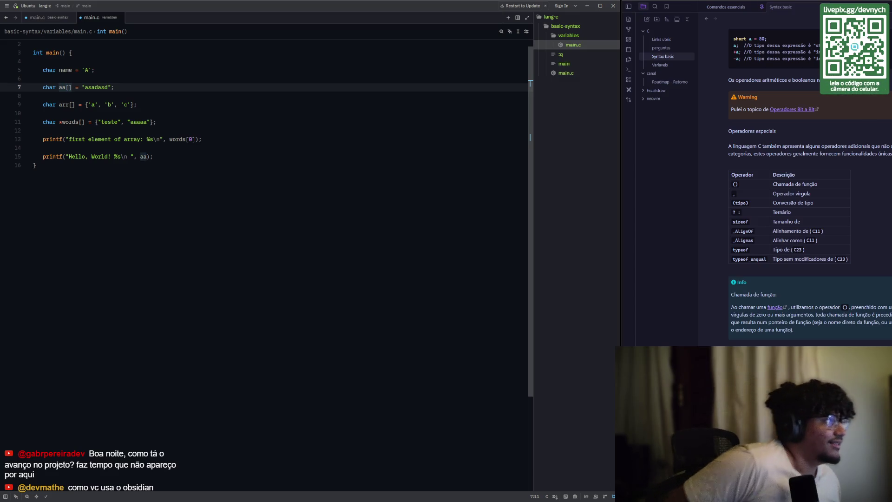
{"action": "left_click", "coordinate": [46, 79]}
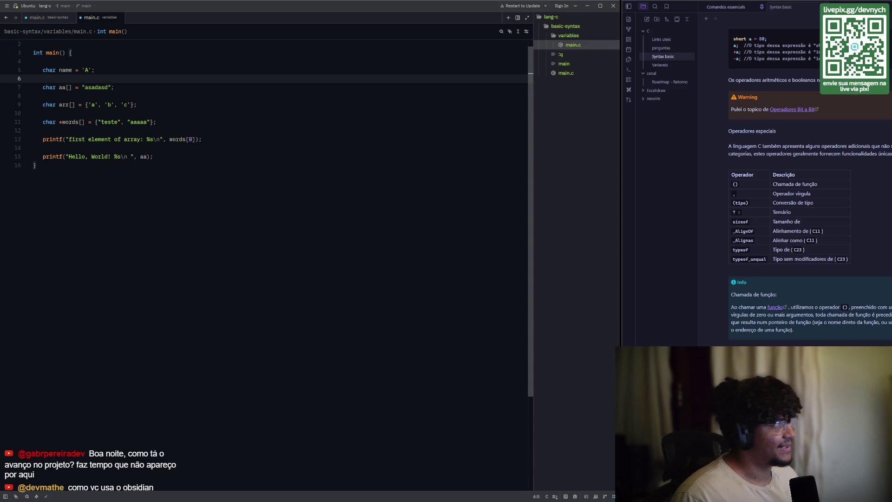
{"action": "type", "text": "aaa :"}
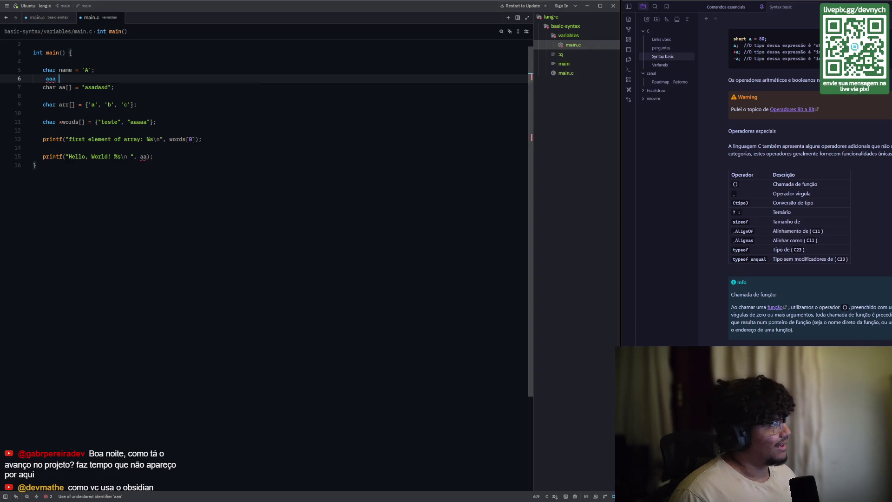
{"action": "key", "text": "Escape"}
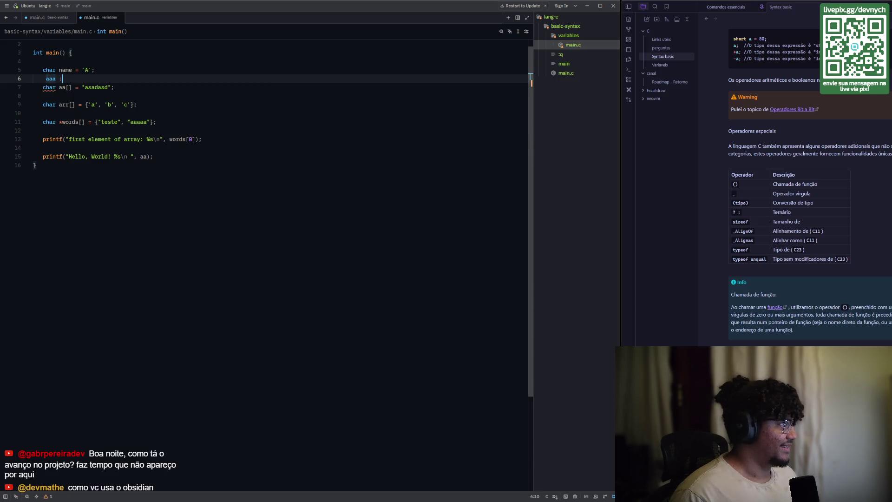
{"action": "type", "text": "= \"asda"}
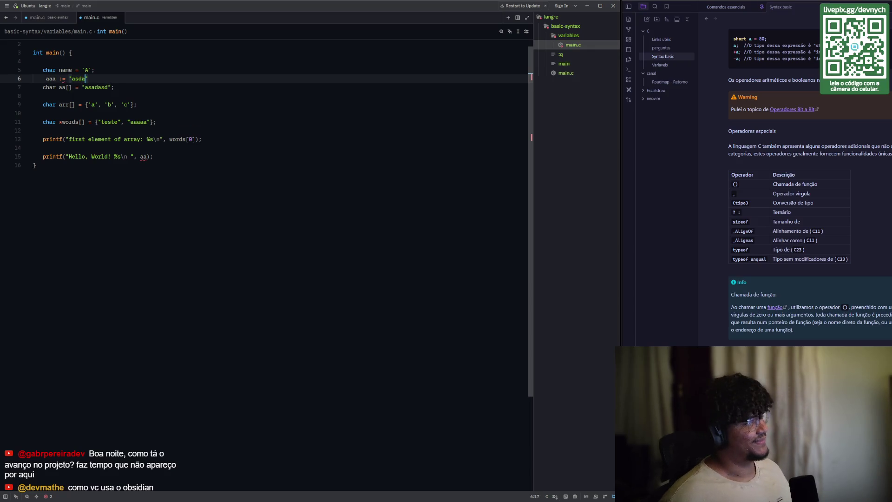
{"action": "key", "text": "shift+Home"}
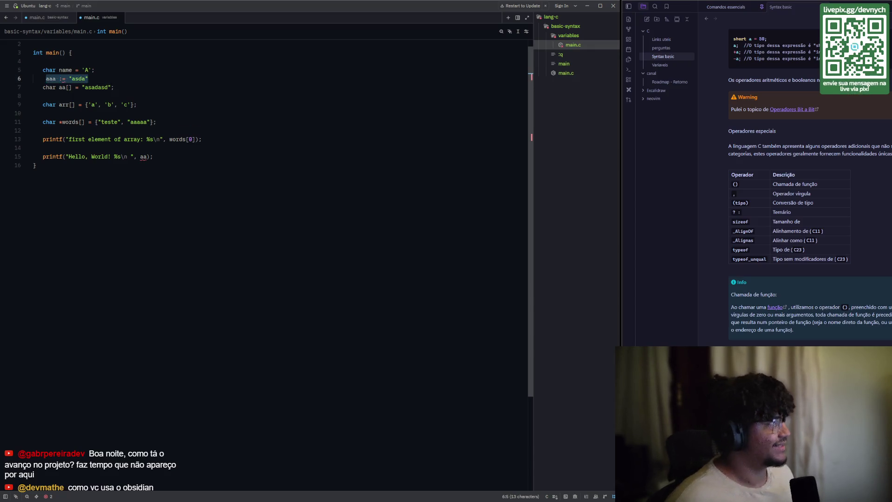
{"action": "key", "text": "BackSpace"}
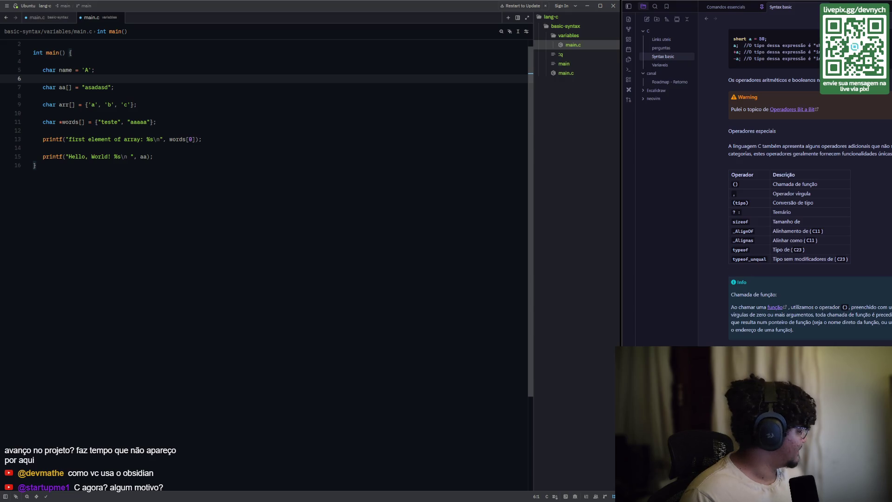
{"action": "key", "text": "alt+Tab"}
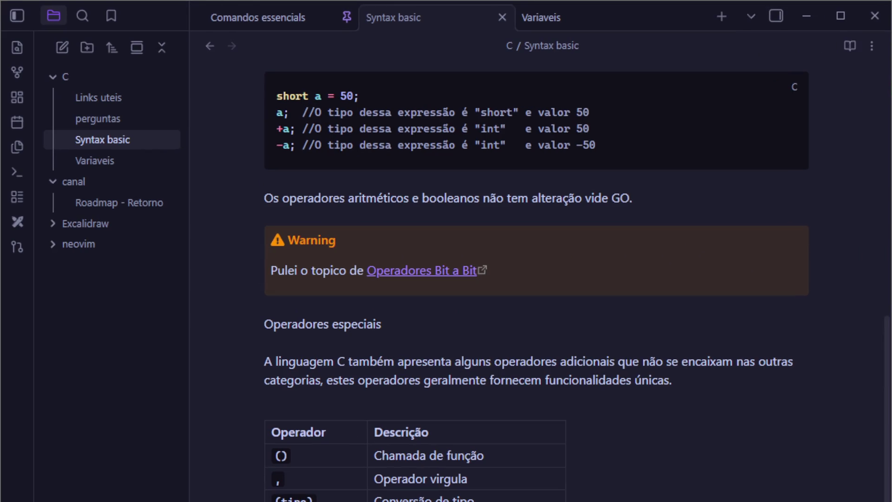
- In Obsidian's Syntax basic note, put the cursor in the () cell of the operator table
{"action": "left_click", "coordinate": [319, 455]}
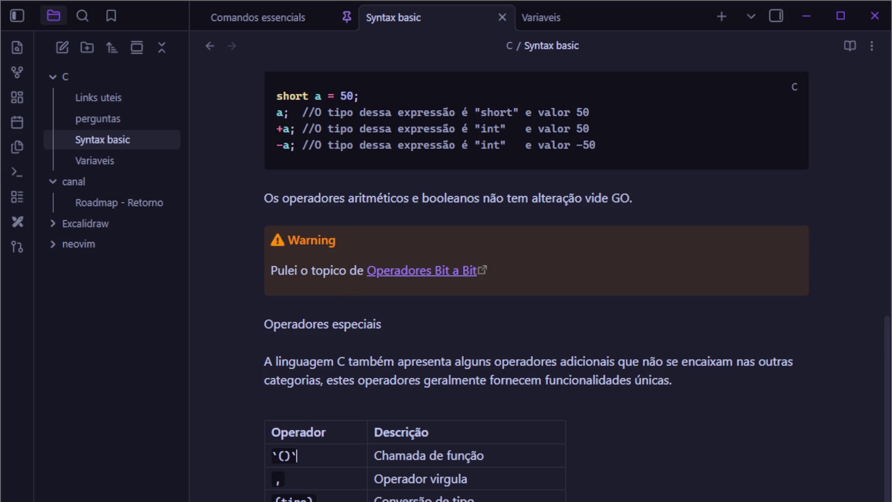
- Scroll the Syntax basic note to 'Operadores de aritmética unária', briefly opening and closing Settings
{"action": "scroll", "coordinate": [316, 346], "scroll_direction": "up", "scroll_amount": 10}
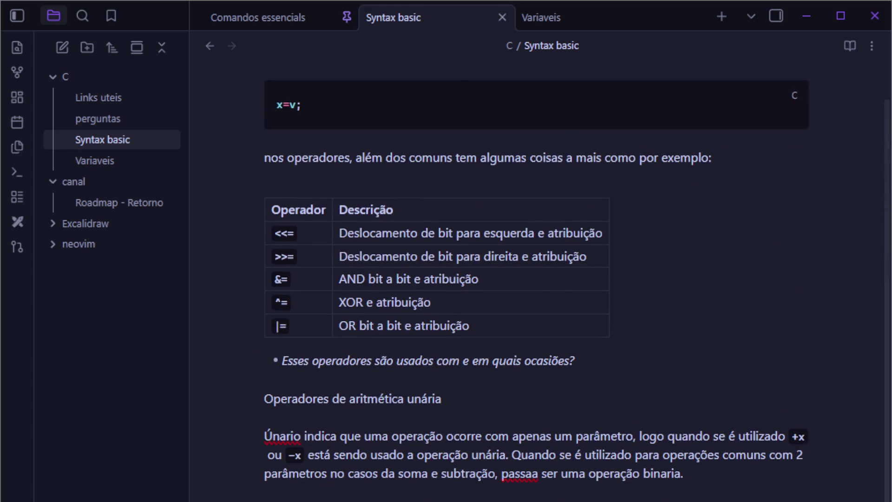
{"action": "key", "text": "ctrl+comma"}
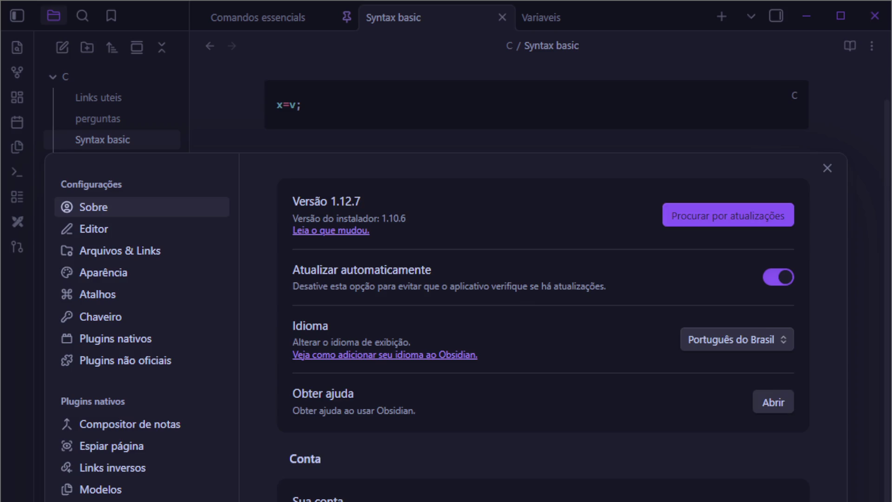
{"action": "left_click", "coordinate": [827, 168]}
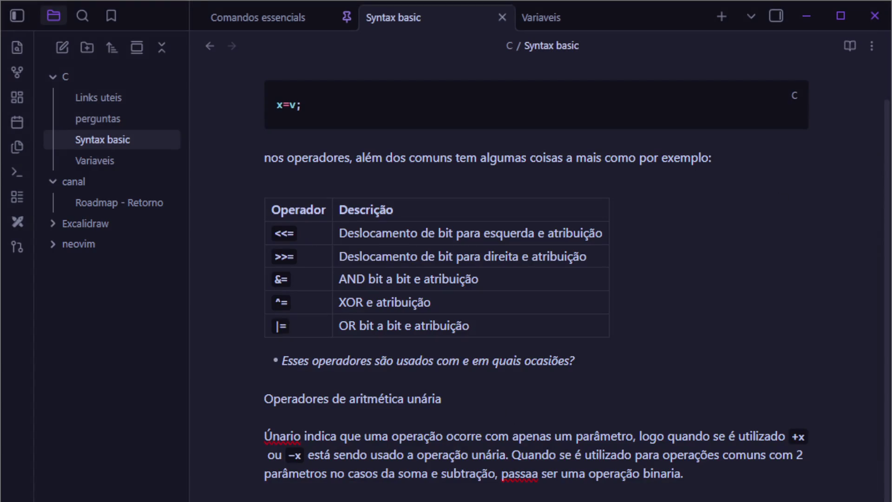
{"action": "scroll", "coordinate": [534, 279], "scroll_direction": "up", "scroll_amount": 2}
{"action": "scroll", "coordinate": [534, 279], "scroll_direction": "down", "scroll_amount": 10}
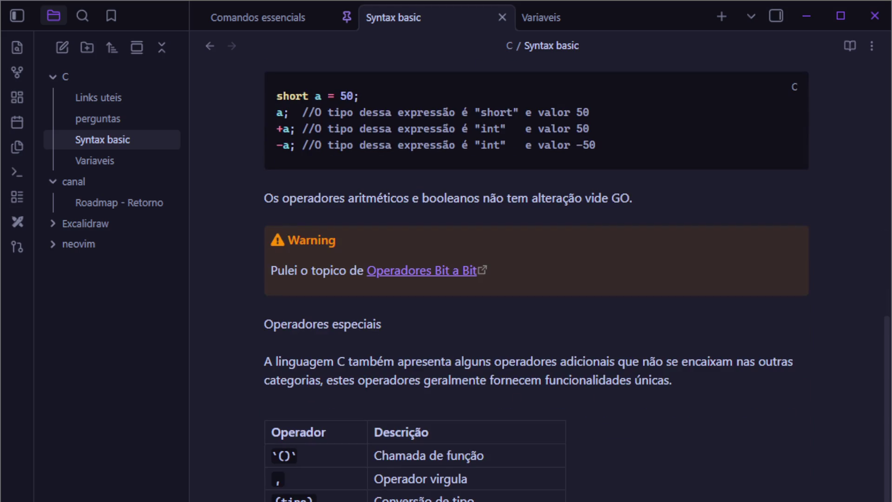
{"action": "scroll", "coordinate": [534, 278], "scroll_direction": "down", "scroll_amount": 3}
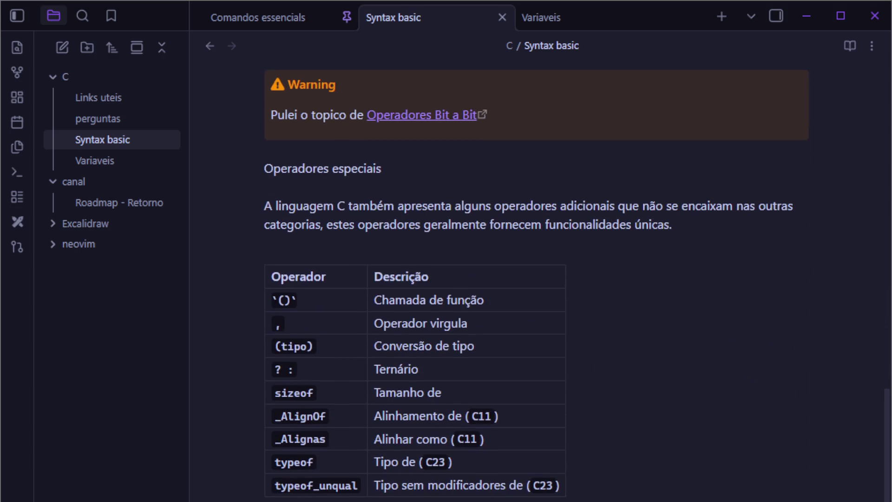
{"action": "scroll", "coordinate": [369, 402], "scroll_direction": "up", "scroll_amount": 7}
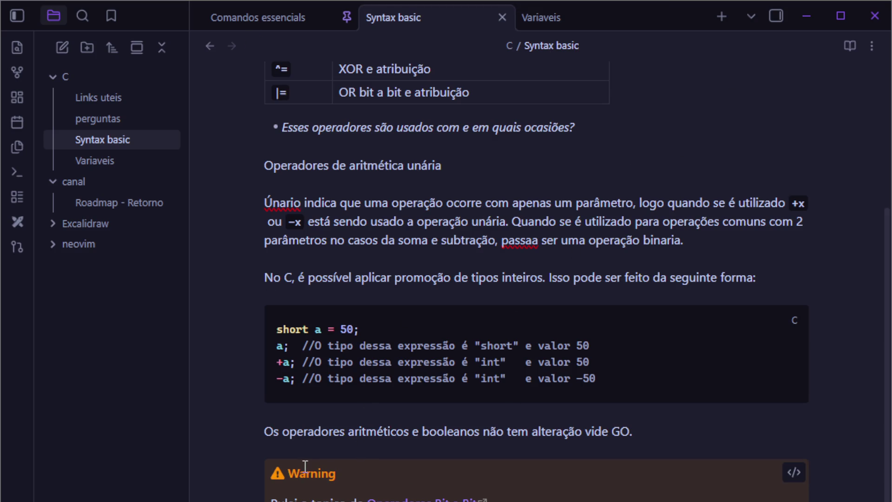
{"action": "left_click", "coordinate": [321, 484]}
{"action": "left_click_drag", "start_coordinate": [279, 467], "coordinate": [359, 468]}
{"action": "double_click", "coordinate": [351, 467]}
{"action": "key", "text": "BackSpace"}
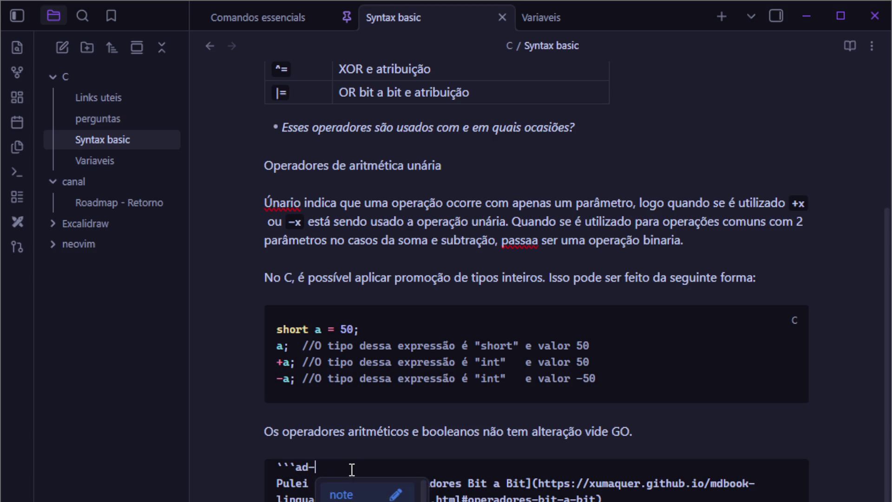
{"action": "key", "text": "Down"}
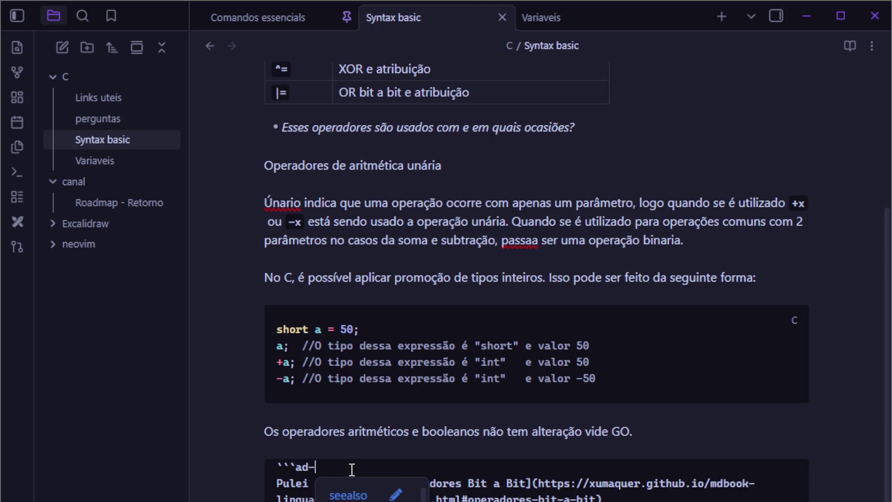
{"action": "type", "text": "important"}
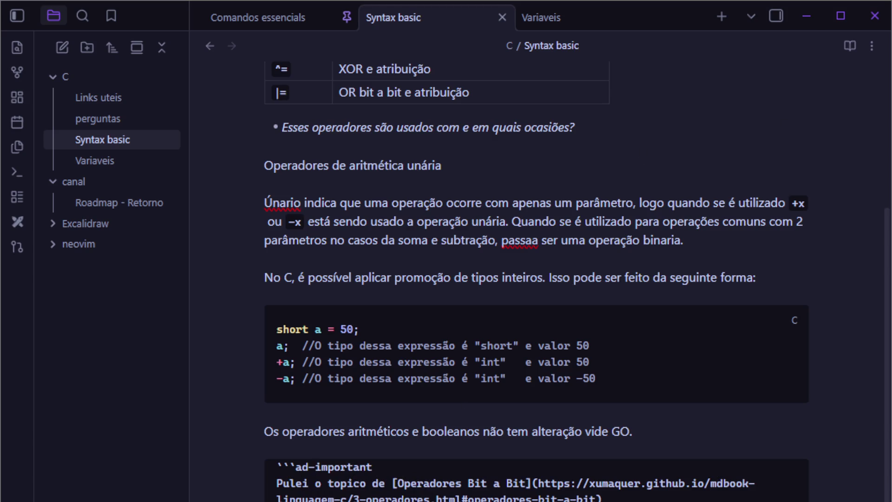
{"action": "key", "text": "Up"}
{"action": "left_click", "coordinate": [316, 473]}
{"action": "double_click", "coordinate": [316, 472]}
{"action": "key", "text": "ctrl+z"}
{"action": "key", "text": "ctrl+z"}
{"action": "key", "text": "Up"}
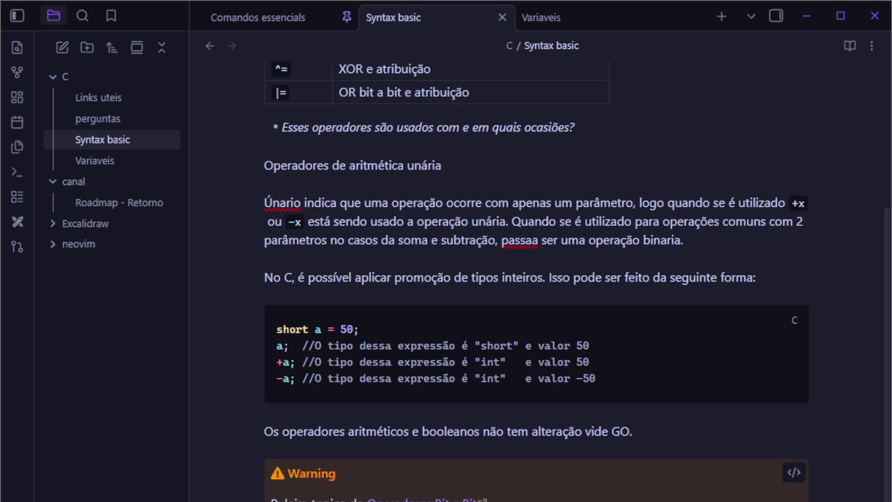
{"action": "key", "text": "ctrl+comma"}
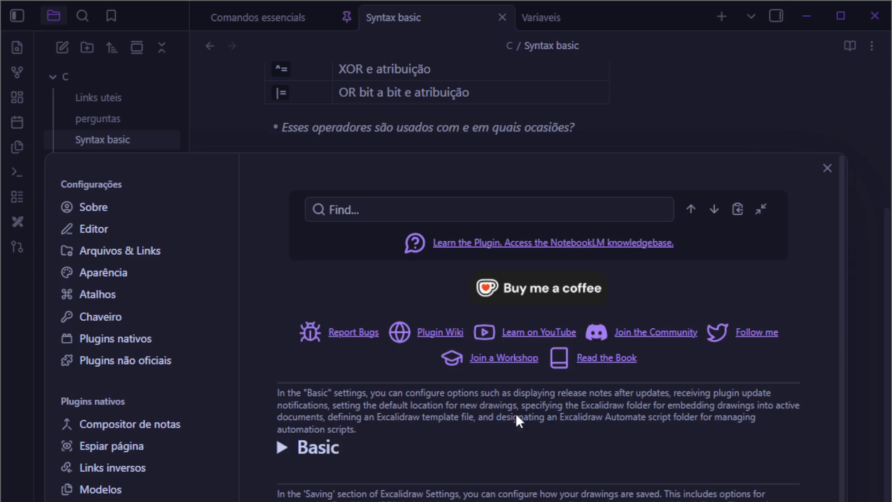
- Close Settings, expand and collapse the Excalidraw folder, then create a new Excalidraw drawing
{"action": "left_click", "coordinate": [828, 168]}
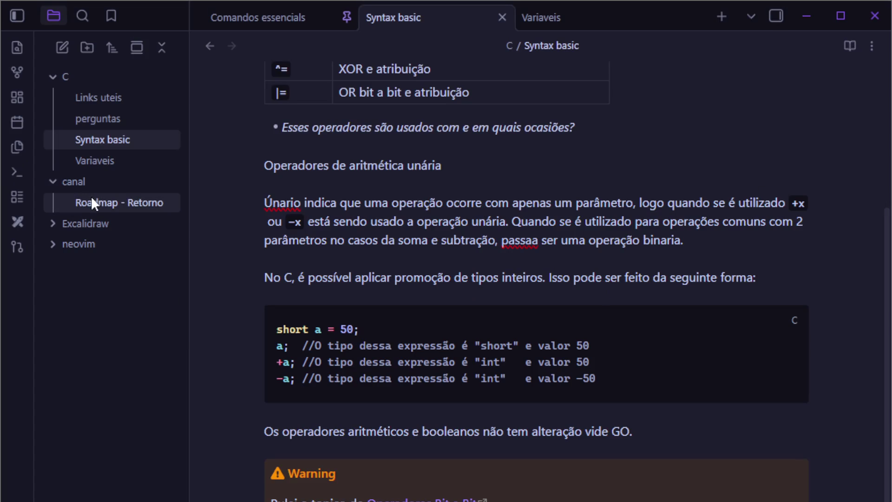
{"action": "left_click", "coordinate": [82, 223]}
{"action": "left_click", "coordinate": [82, 221]}
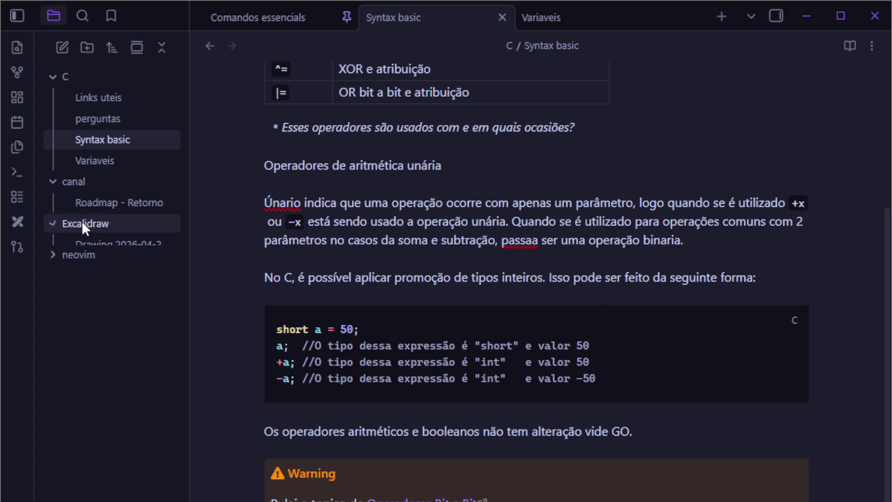
{"action": "left_click", "coordinate": [18, 220]}
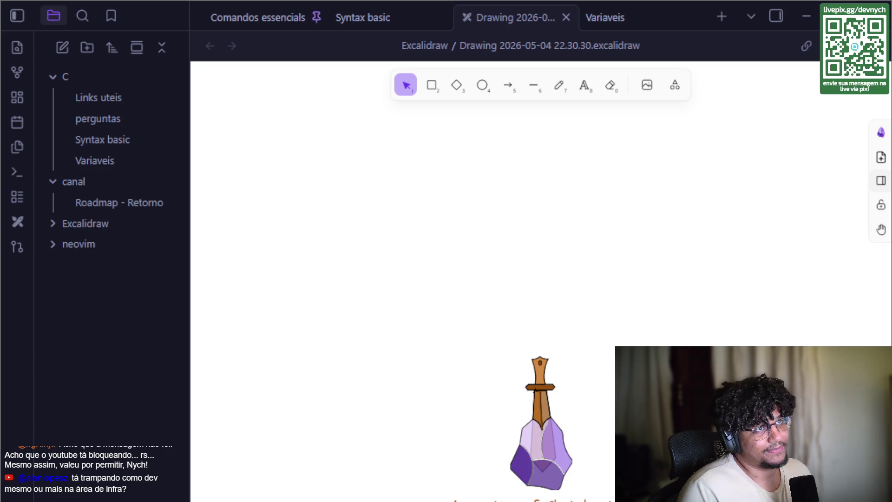
- Draw a rounded rectangle on the drawing canvas, expand the Excalidraw folder, and go back to Syntax basic
{"action": "key", "text": "r"}
{"action": "left_click_drag", "start_coordinate": [287, 294], "coordinate": [392, 439]}
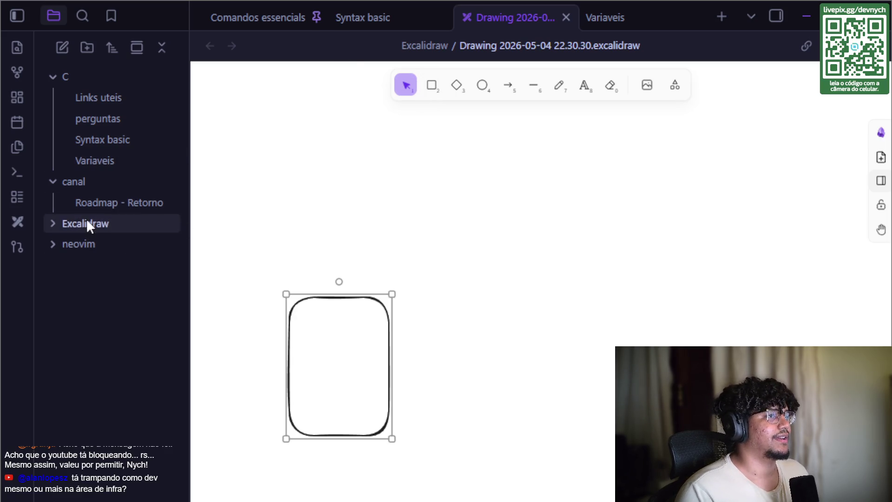
{"action": "left_click", "coordinate": [98, 228]}
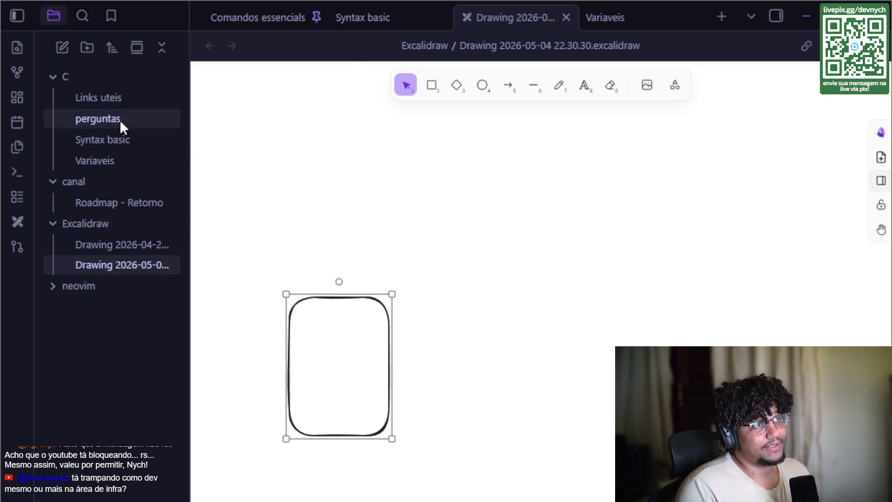
{"action": "left_click", "coordinate": [380, 11]}
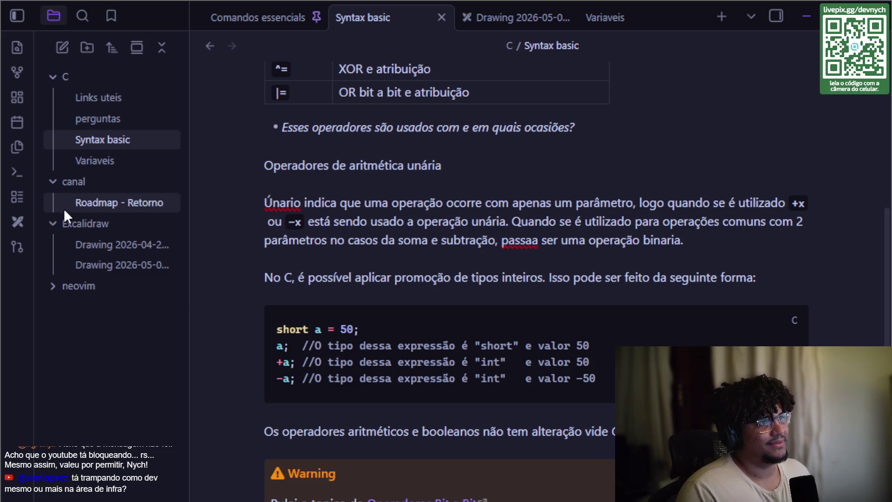
- Scroll the Syntax basic note down and open Settings with Ctrl+,
{"action": "scroll", "coordinate": [462, 347], "scroll_direction": "down", "scroll_amount": 8}
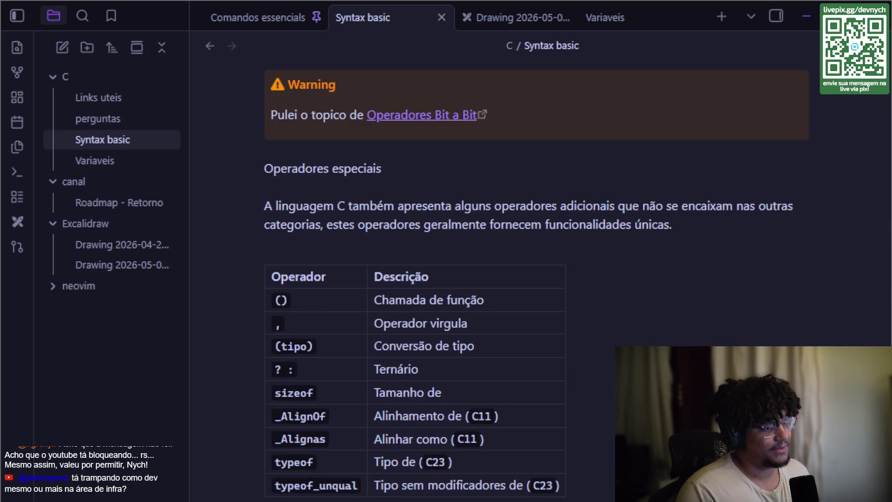
{"action": "key", "text": "ctrl+comma"}
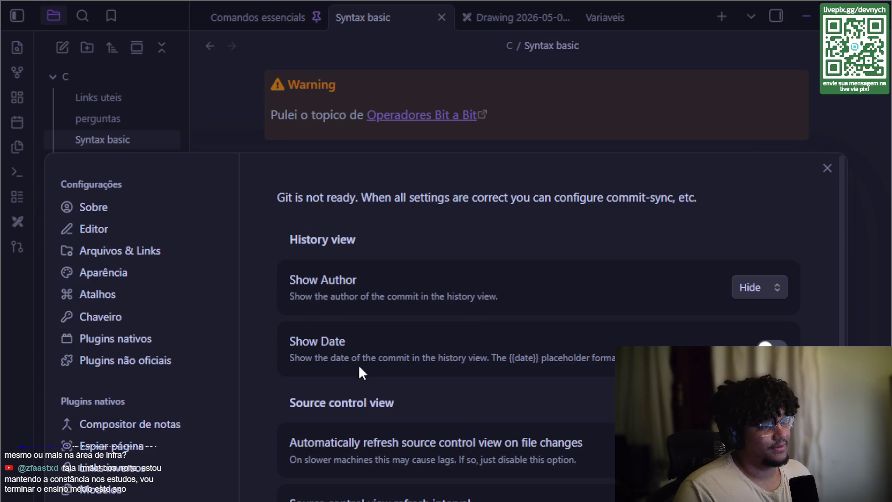
- Reopen Settings and browse the community plugins catalogue from Plugins não oficiais
{"action": "scroll", "coordinate": [362, 371], "scroll_direction": "down", "scroll_amount": 10}
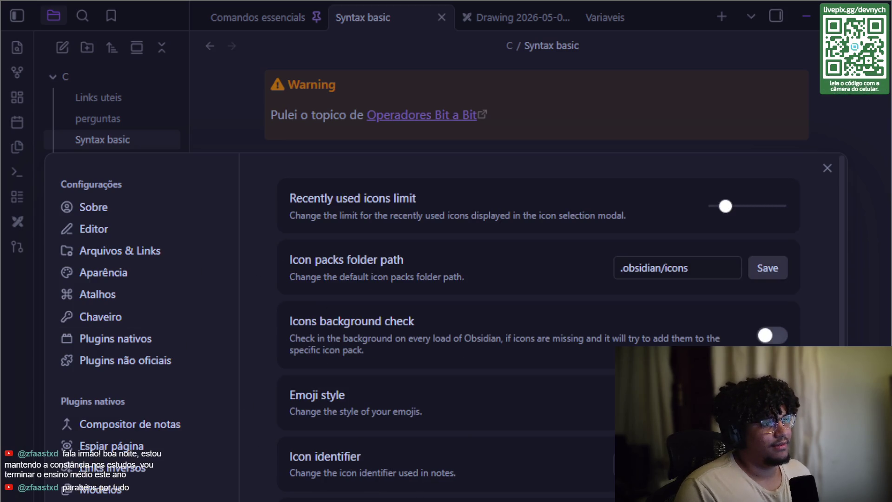
{"action": "scroll", "coordinate": [654, 285], "scroll_direction": "down", "scroll_amount": 5}
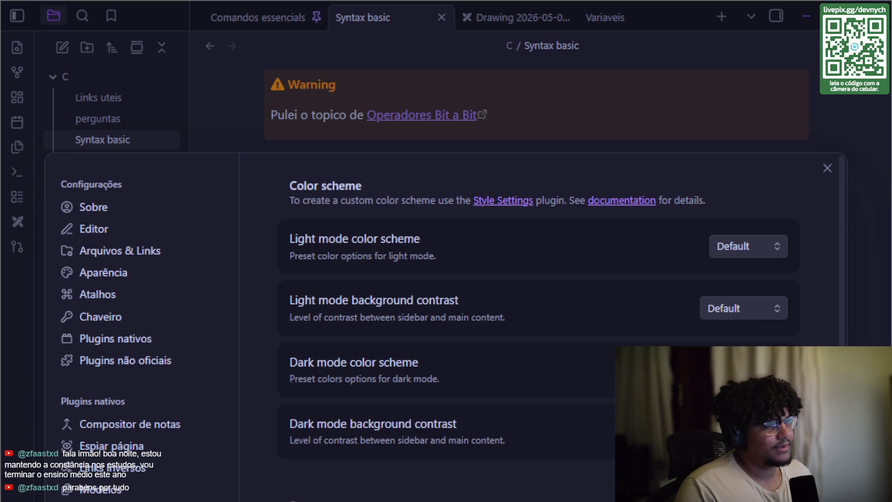
{"action": "left_click", "coordinate": [828, 169]}
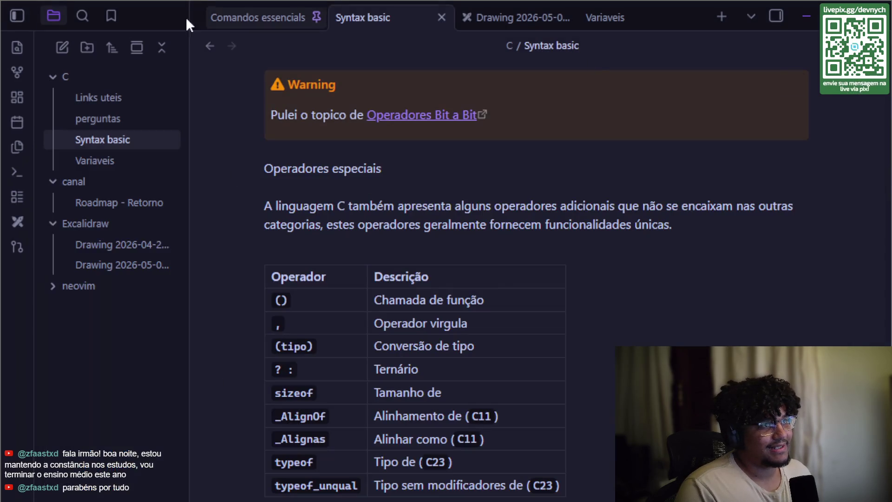
{"action": "key", "text": "ctrl+comma"}
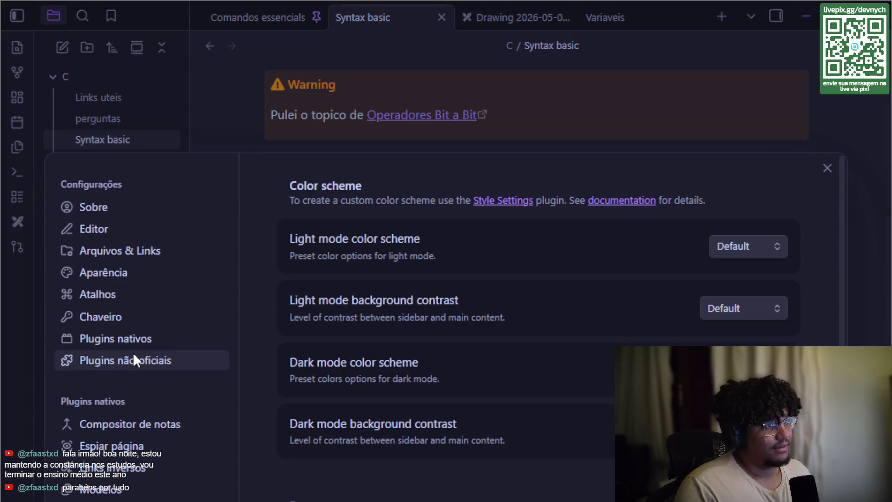
{"action": "left_click", "coordinate": [142, 361]}
{"action": "left_click", "coordinate": [758, 269]}
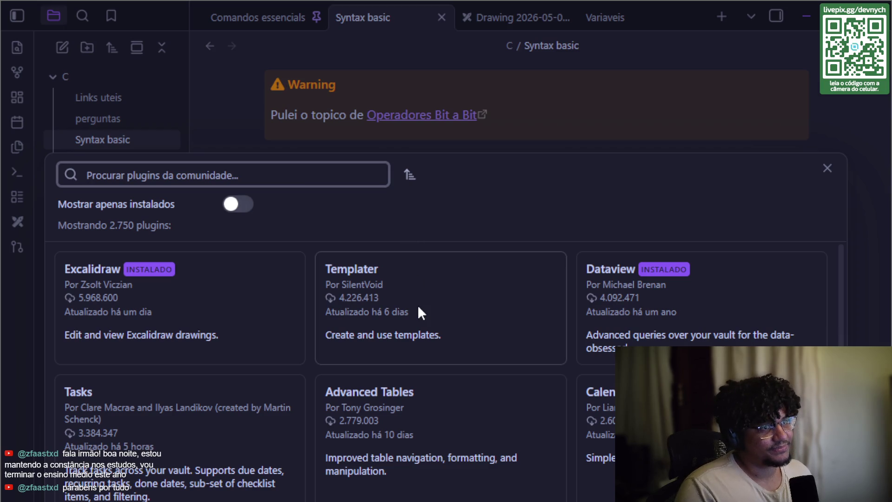
- Install the Templater plugin from its details card and enable it
{"action": "scroll", "coordinate": [418, 308], "scroll_direction": "down", "scroll_amount": 2}
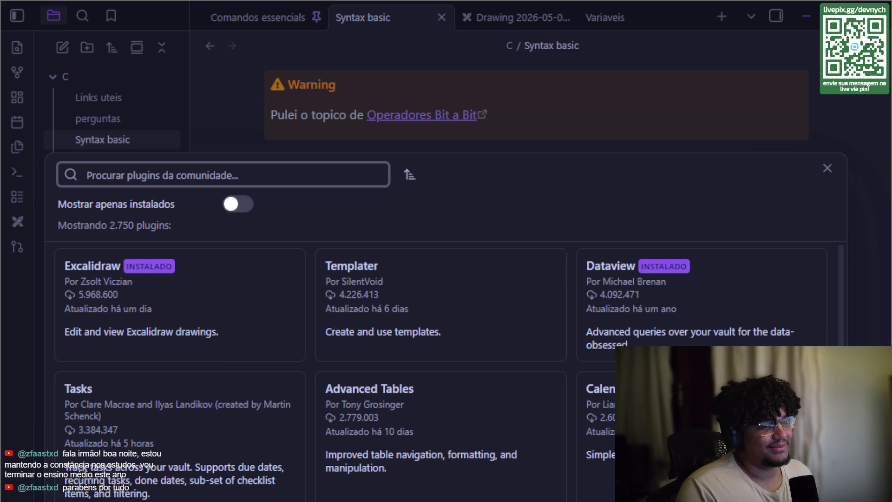
{"action": "scroll", "coordinate": [332, 306], "scroll_direction": "up", "scroll_amount": 2}
{"action": "left_click", "coordinate": [332, 307]}
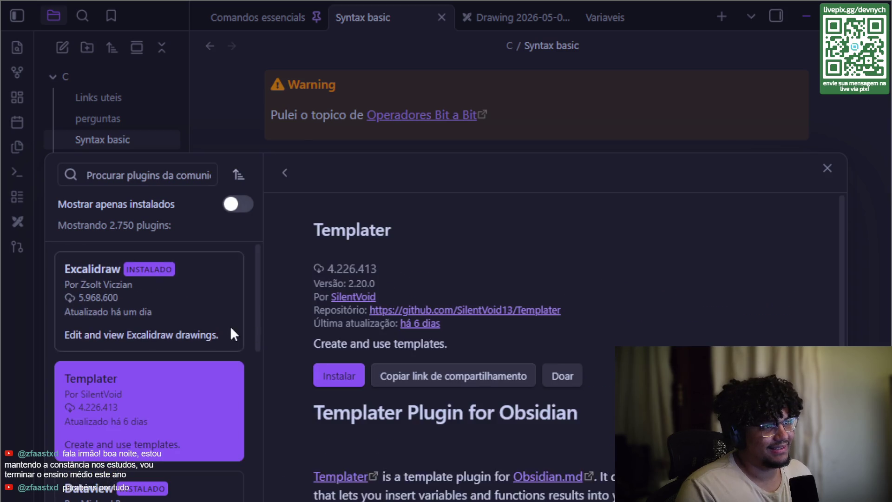
{"action": "left_click", "coordinate": [354, 372]}
{"action": "scroll", "coordinate": [362, 442], "scroll_direction": "down", "scroll_amount": 3}
{"action": "scroll", "coordinate": [356, 397], "scroll_direction": "up", "scroll_amount": 3}
{"action": "left_click", "coordinate": [338, 385]}
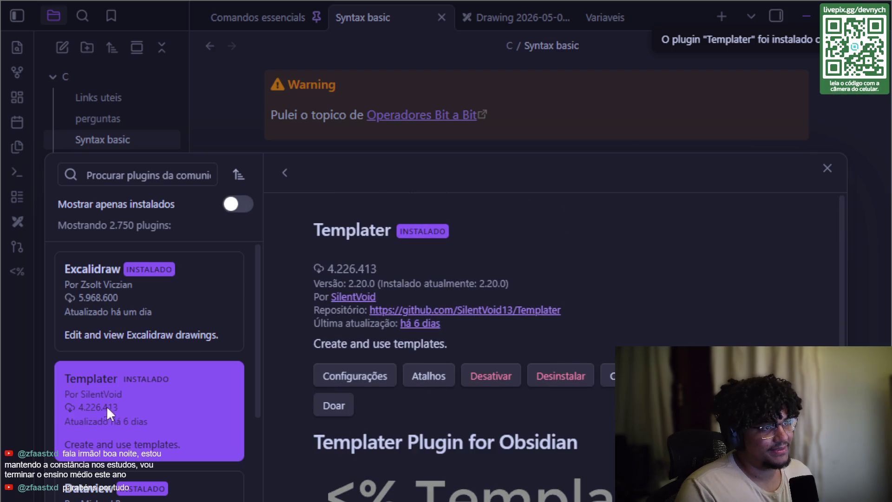
- Return to the plugin grid, search for 'da', and close the plugin browser
{"action": "scroll", "coordinate": [228, 325], "scroll_direction": "down", "scroll_amount": 5}
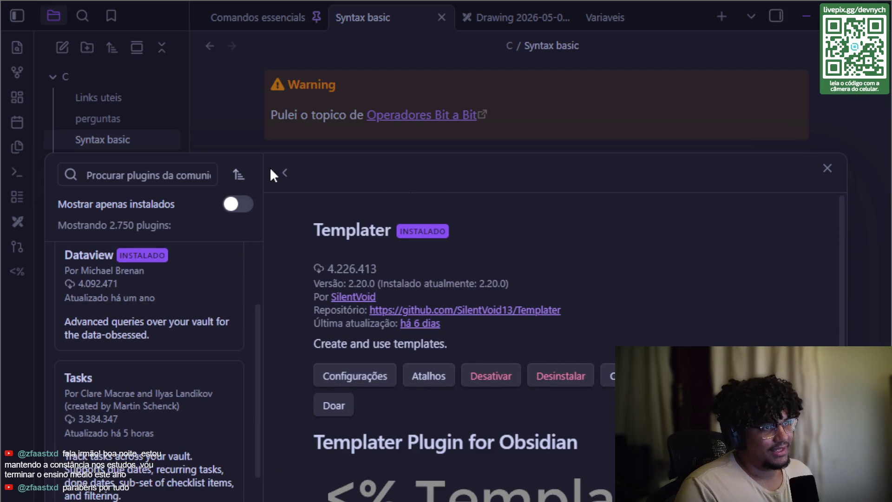
{"action": "left_click", "coordinate": [285, 173]}
{"action": "scroll", "coordinate": [446, 371], "scroll_direction": "down", "scroll_amount": 2}
{"action": "scroll", "coordinate": [446, 372], "scroll_direction": "up", "scroll_amount": 2}
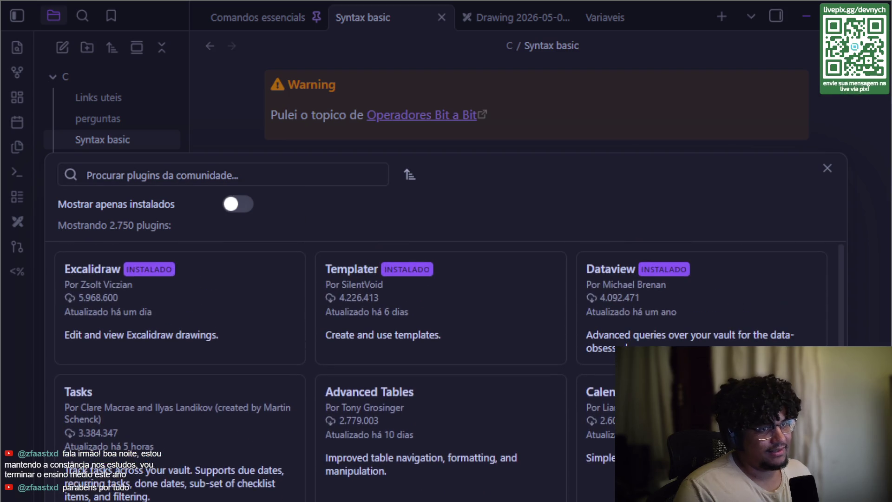
{"action": "left_click", "coordinate": [224, 175]}
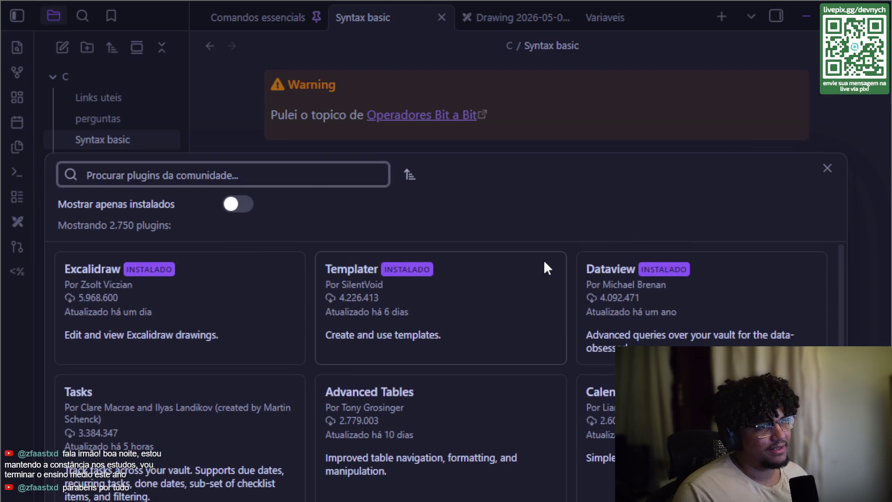
{"action": "type", "text": "da"}
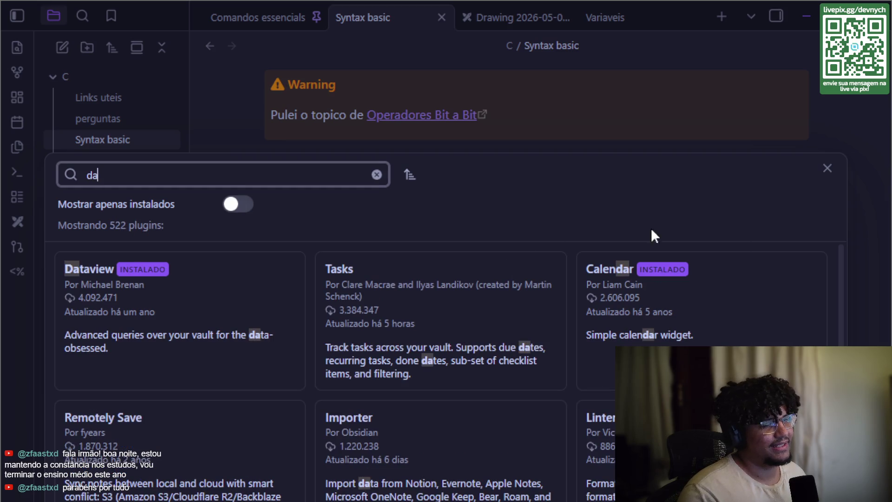
{"action": "left_click", "coordinate": [827, 167]}
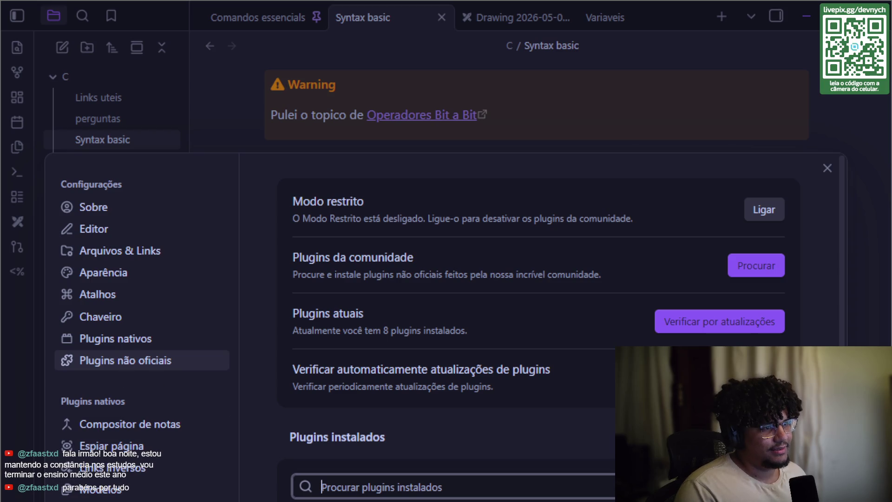
- View the Daily notes settings page, then close Settings with Escape
{"action": "left_click", "coordinate": [719, 445]}
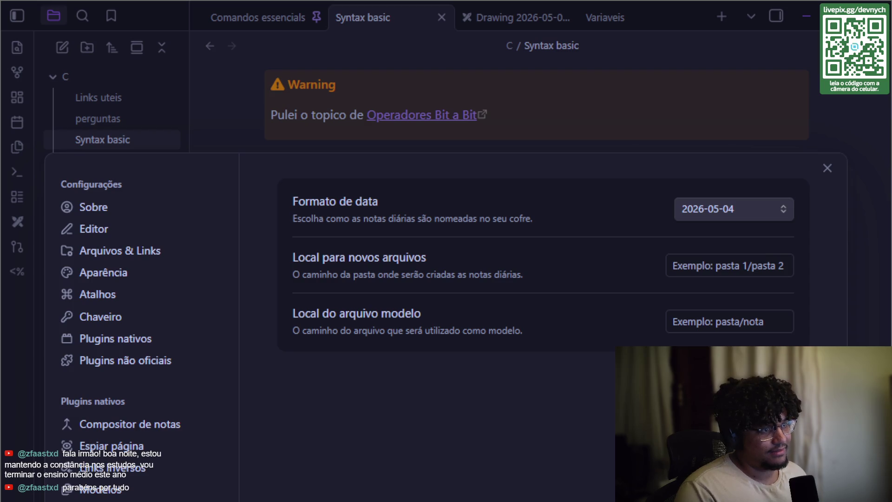
{"action": "key", "text": "Escape"}
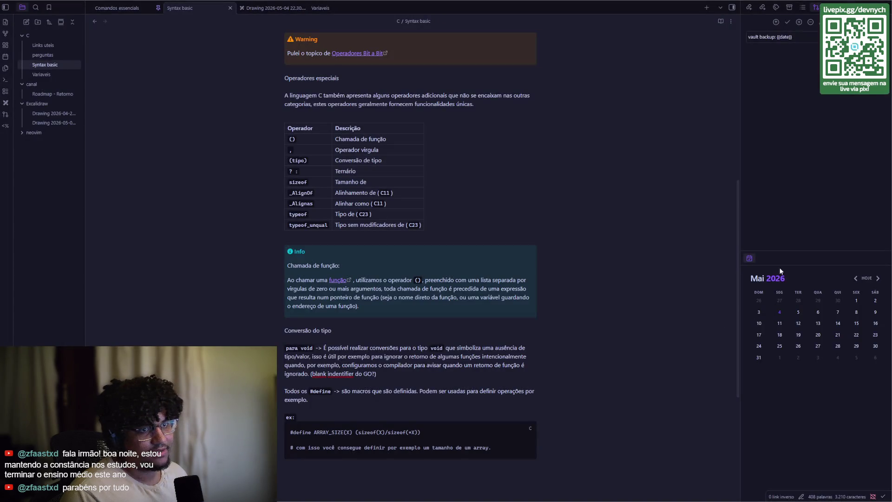
- Create the 2026-05-04 daily note from the calendar and type 'sdasd' into it
{"action": "left_click_drag", "start_coordinate": [790, 252], "coordinate": [788, 301]}
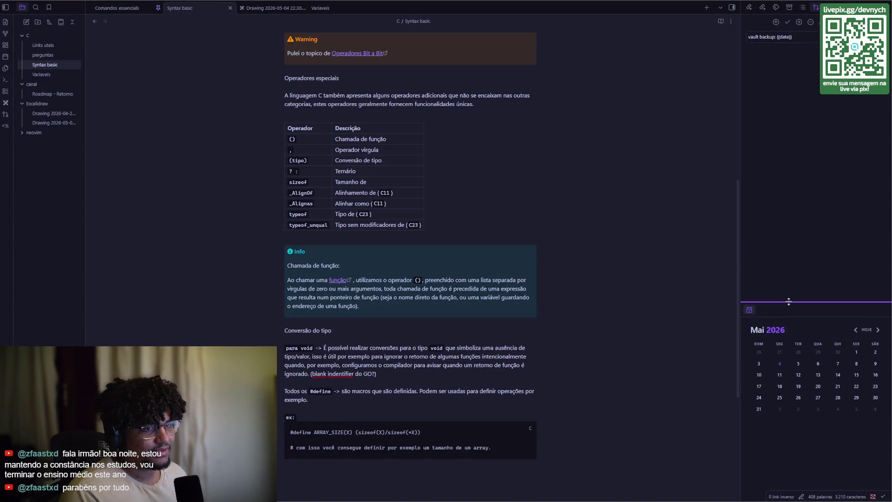
{"action": "left_click", "coordinate": [779, 362]}
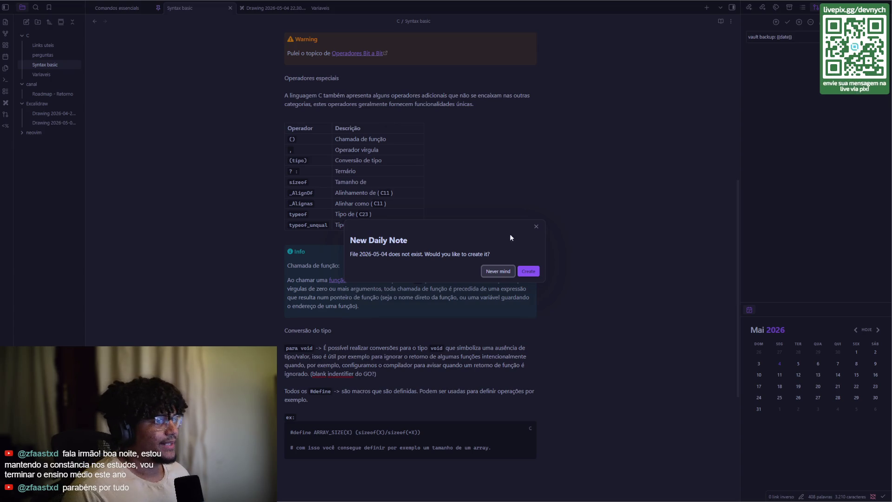
{"action": "left_click", "coordinate": [527, 274]}
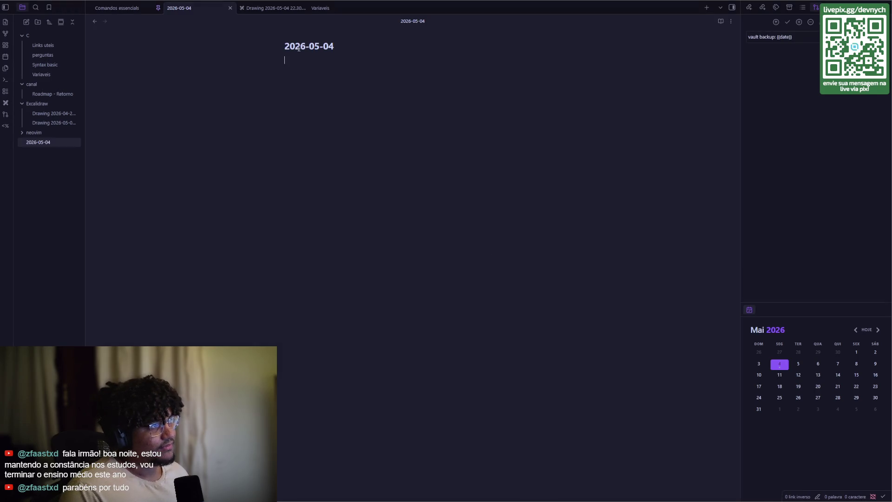
{"action": "left_click_drag", "start_coordinate": [282, 47], "coordinate": [362, 44]}
{"action": "left_click", "coordinate": [329, 135]}
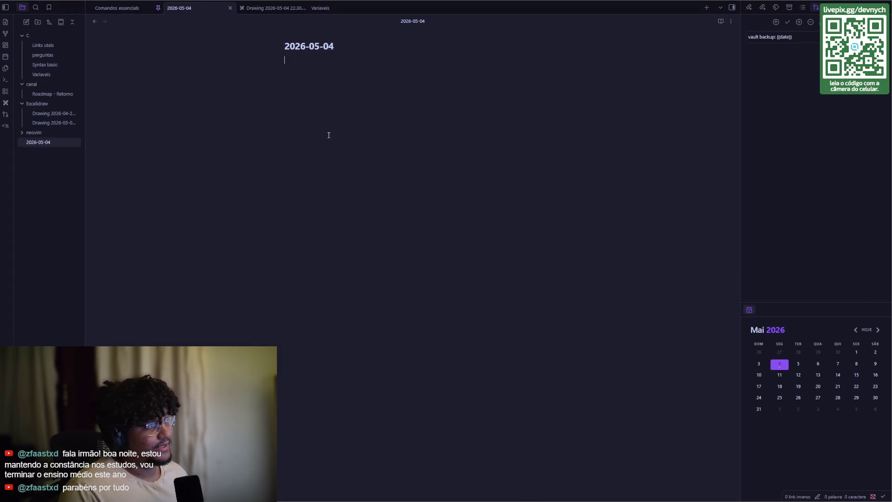
{"action": "type", "text": "asdasd"}
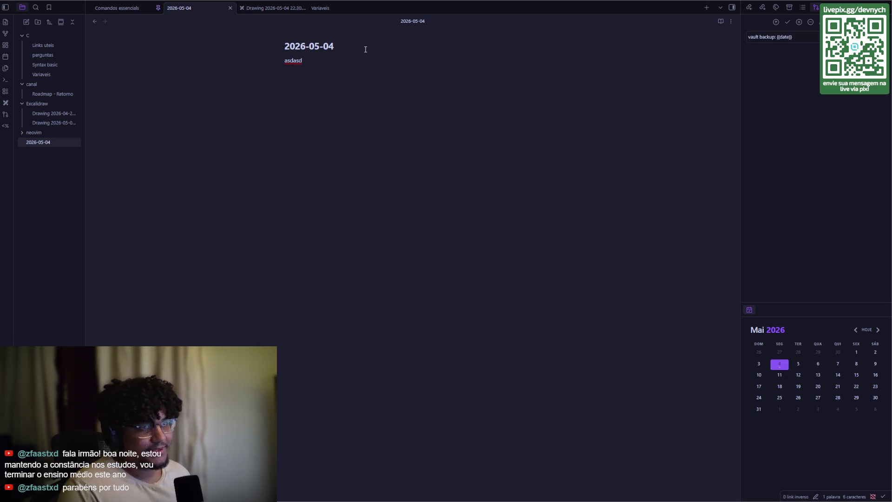
- Create the 2026-05-05 daily note from calendar day 5, then reopen Settings
{"action": "left_click_drag", "start_coordinate": [294, 51], "coordinate": [337, 47]}
{"action": "left_click", "coordinate": [331, 64]}
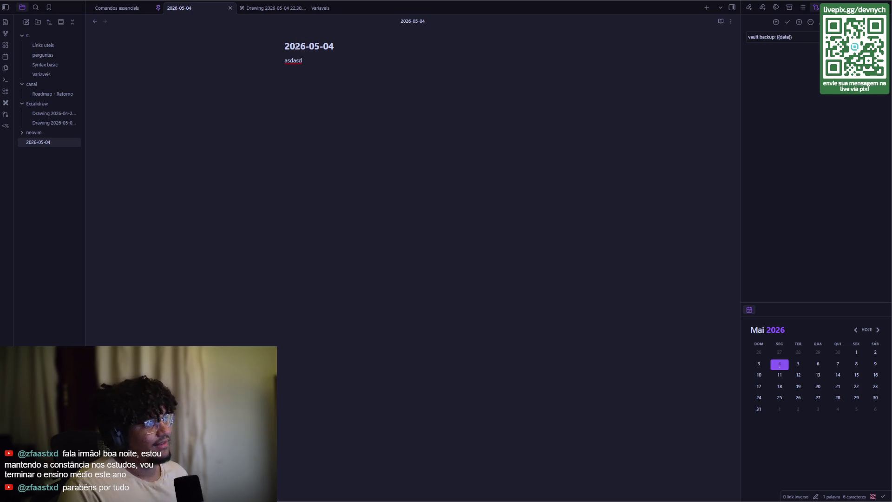
{"action": "left_click", "coordinate": [797, 364]}
{"action": "left_click", "coordinate": [533, 276]}
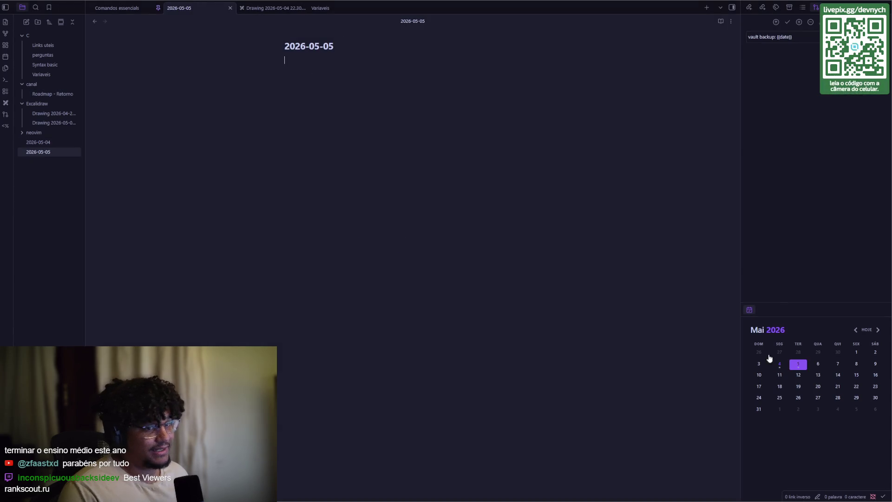
{"action": "key", "text": "ctrl+comma"}
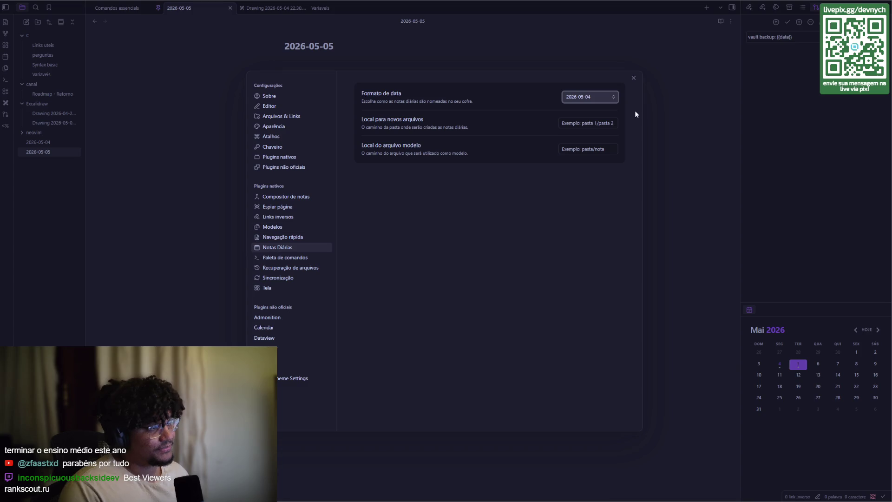
- Close the Daily notes settings to return to the 2026-05-05 note
{"action": "left_click", "coordinate": [633, 79]}
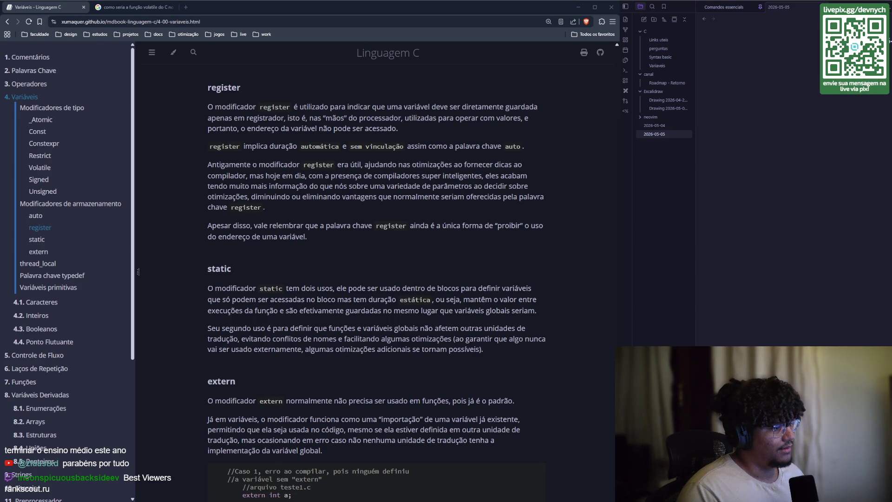
- Open a new Brave tab with Ctrl+T and close it again with Ctrl+W
{"action": "key", "text": "ctrl+t"}
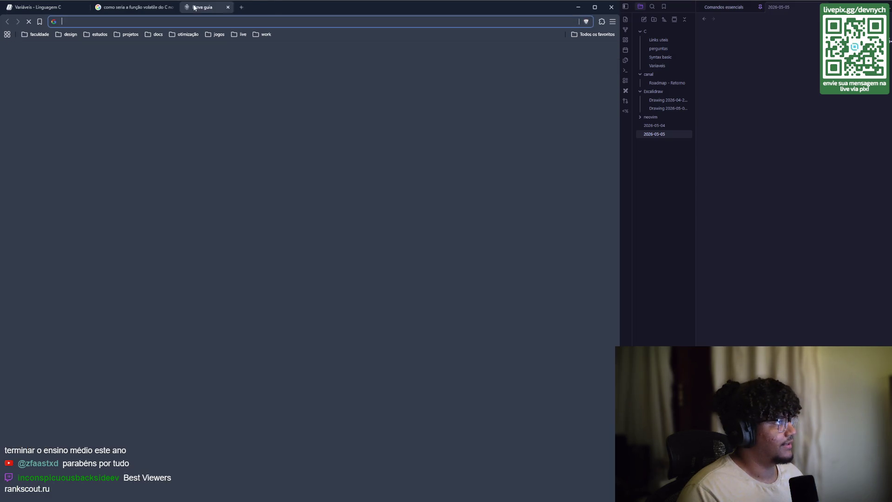
{"action": "key", "text": "ctrl+w"}
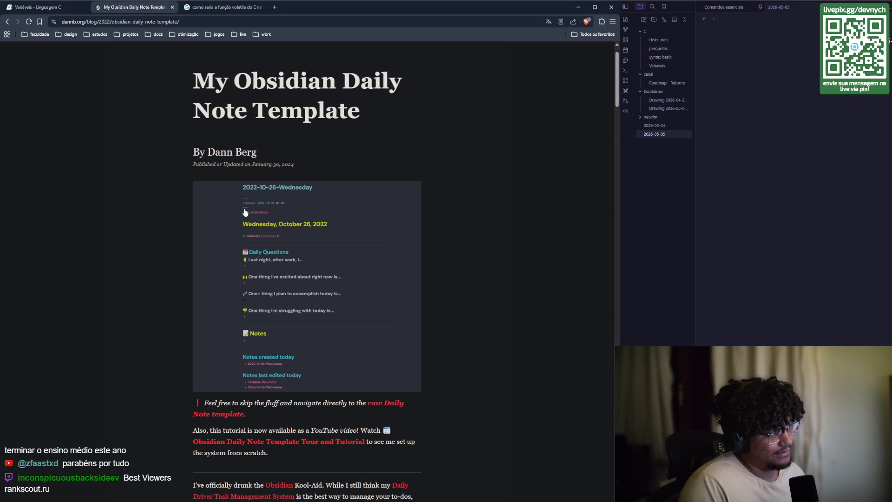
{"action": "scroll", "coordinate": [355, 209], "scroll_direction": "down", "scroll_amount": 1}
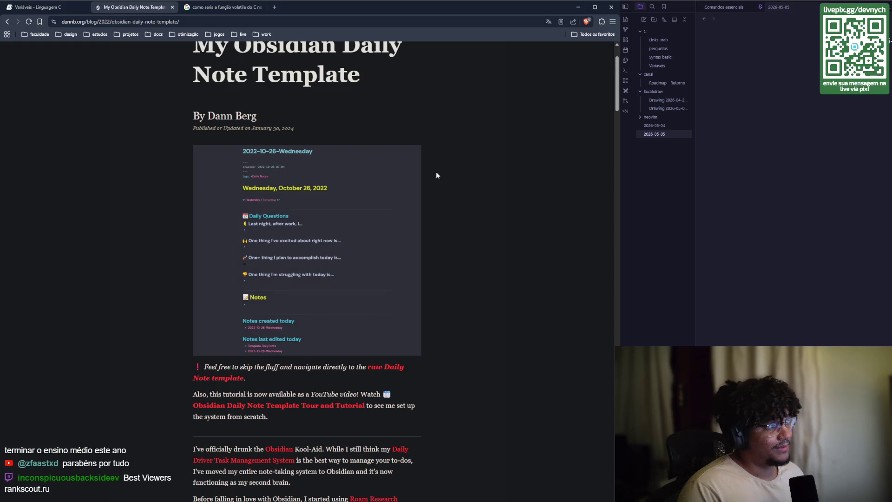
{"action": "left_click", "coordinate": [889, 41]}
{"action": "key", "text": "alt+Tab"}
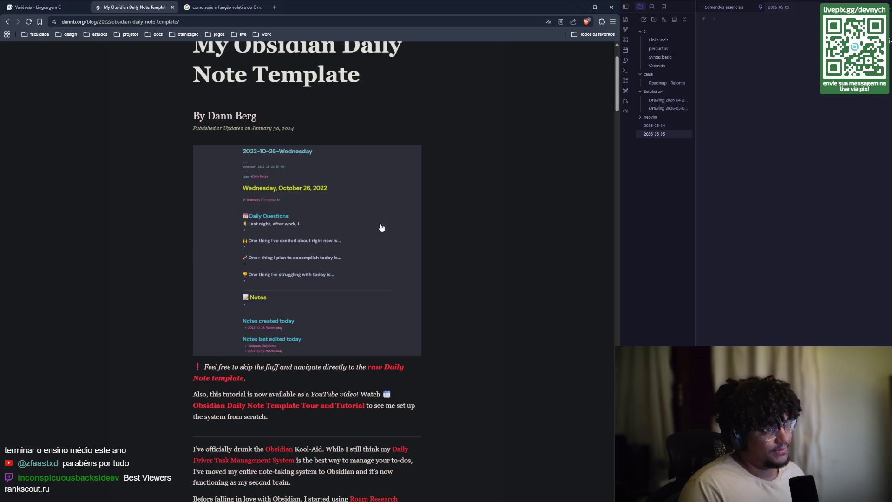
{"action": "scroll", "coordinate": [364, 251], "scroll_direction": "down", "scroll_amount": 10}
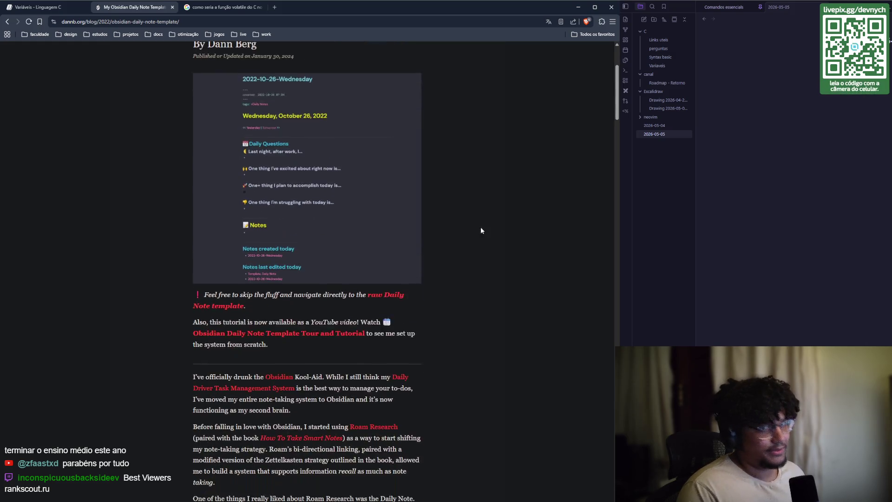
{"action": "scroll", "coordinate": [355, 121], "scroll_direction": "down", "scroll_amount": 2}
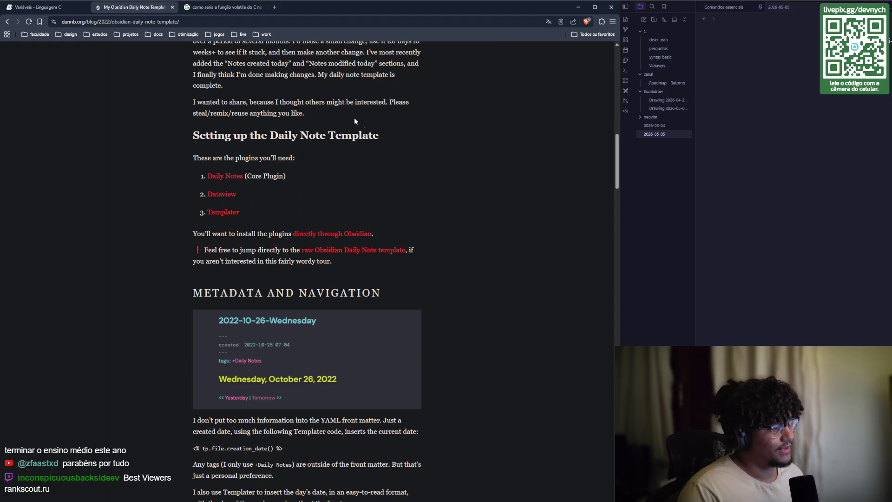
{"action": "scroll", "coordinate": [238, 275], "scroll_direction": "down", "scroll_amount": 13}
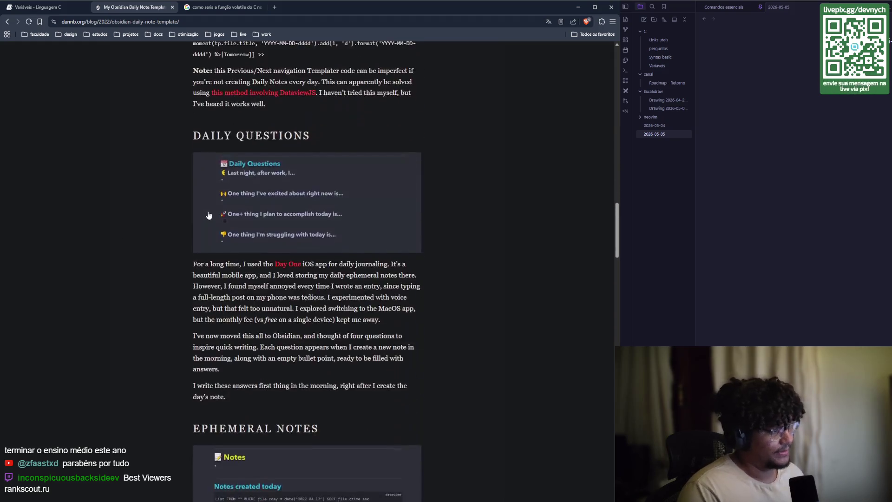
{"action": "scroll", "coordinate": [253, 160], "scroll_direction": "down", "scroll_amount": 15}
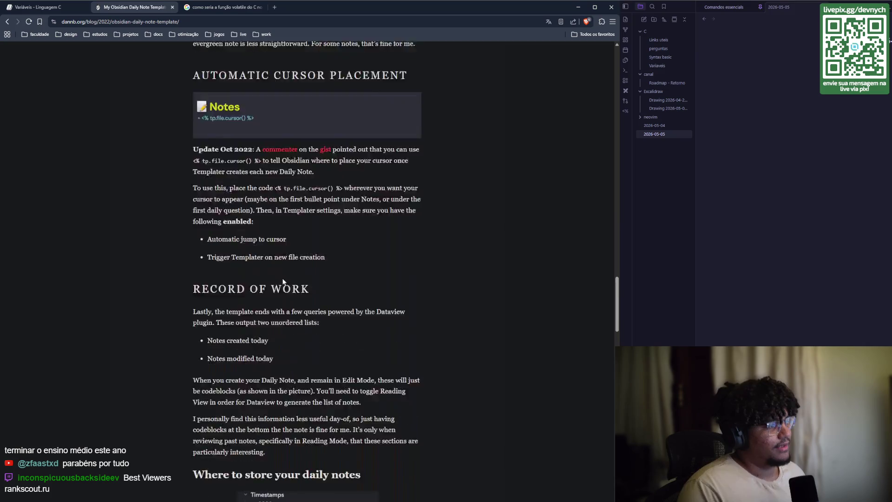
{"action": "scroll", "coordinate": [285, 281], "scroll_direction": "down", "scroll_amount": 16}
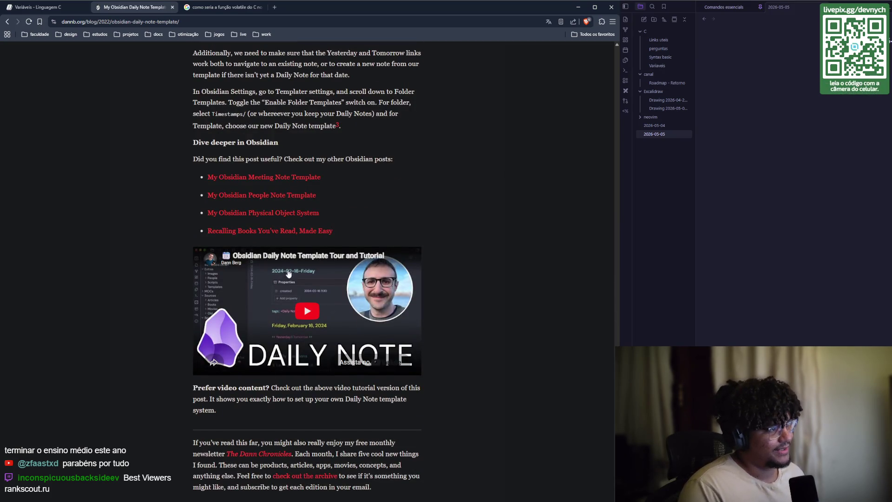
{"action": "scroll", "coordinate": [436, 265], "scroll_direction": "down", "scroll_amount": 2}
{"action": "scroll", "coordinate": [428, 307], "scroll_direction": "up", "scroll_amount": 15}
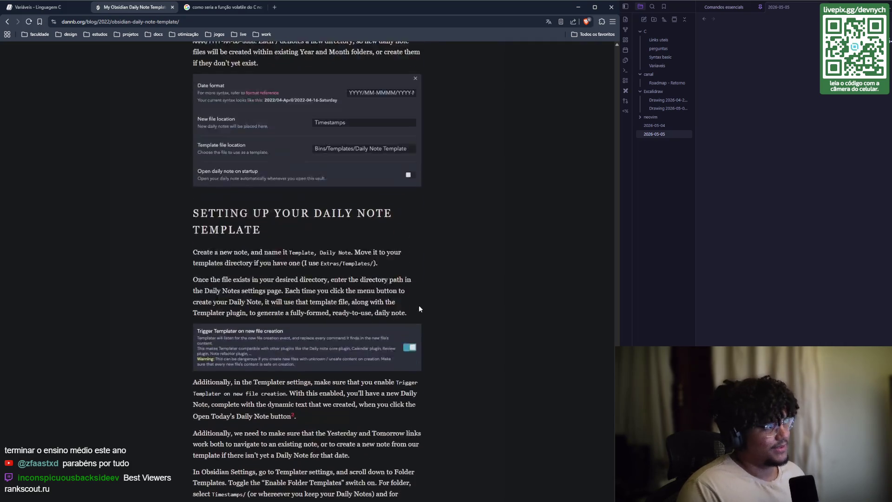
{"action": "scroll", "coordinate": [400, 302], "scroll_direction": "up", "scroll_amount": 7}
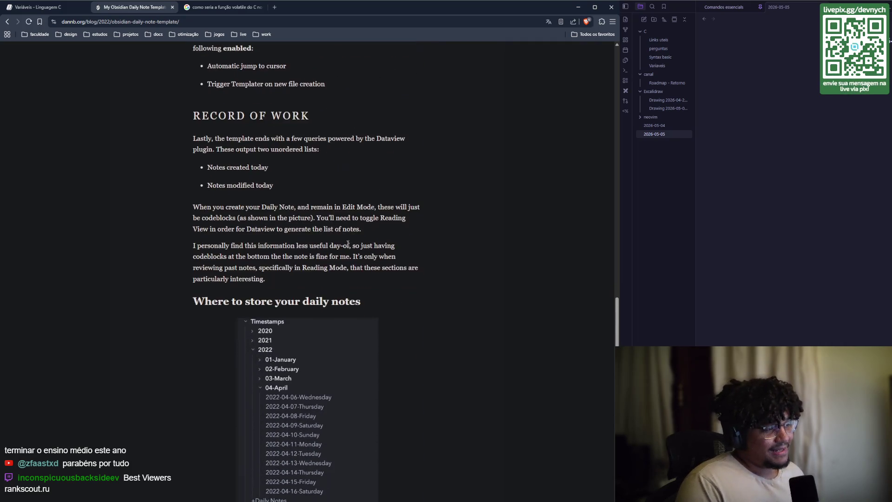
{"action": "scroll", "coordinate": [487, 236], "scroll_direction": "down", "scroll_amount": 2}
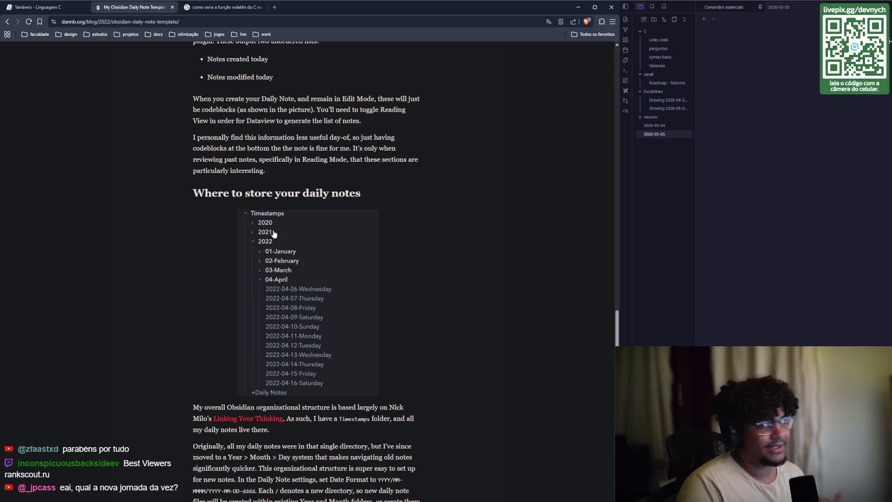
{"action": "scroll", "coordinate": [320, 251], "scroll_direction": "down", "scroll_amount": 1}
{"action": "scroll", "coordinate": [297, 235], "scroll_direction": "up", "scroll_amount": 1}
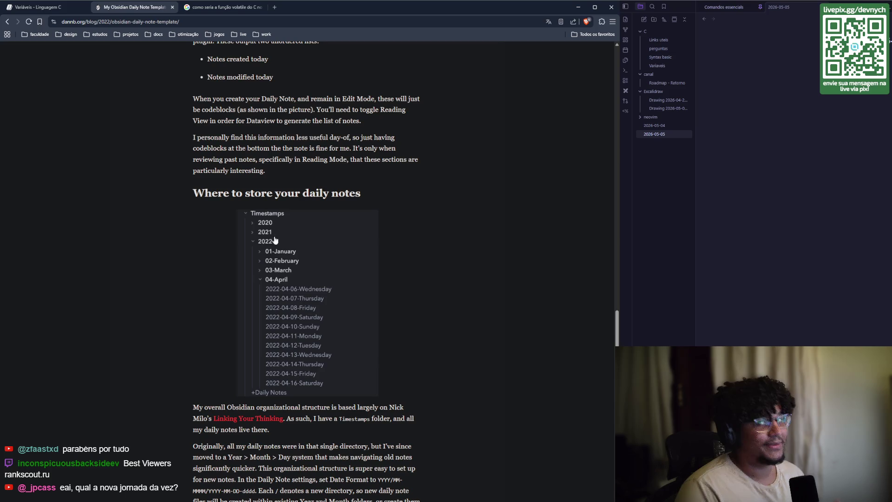
{"action": "scroll", "coordinate": [273, 234], "scroll_direction": "down", "scroll_amount": 2}
{"action": "scroll", "coordinate": [273, 235], "scroll_direction": "down", "scroll_amount": 2}
{"action": "scroll", "coordinate": [279, 260], "scroll_direction": "up", "scroll_amount": 7}
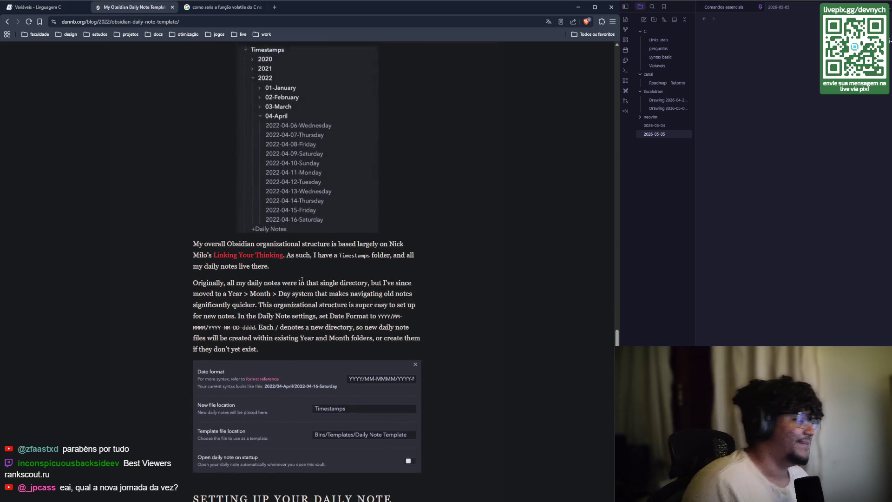
{"action": "scroll", "coordinate": [215, 114], "scroll_direction": "up", "scroll_amount": 12}
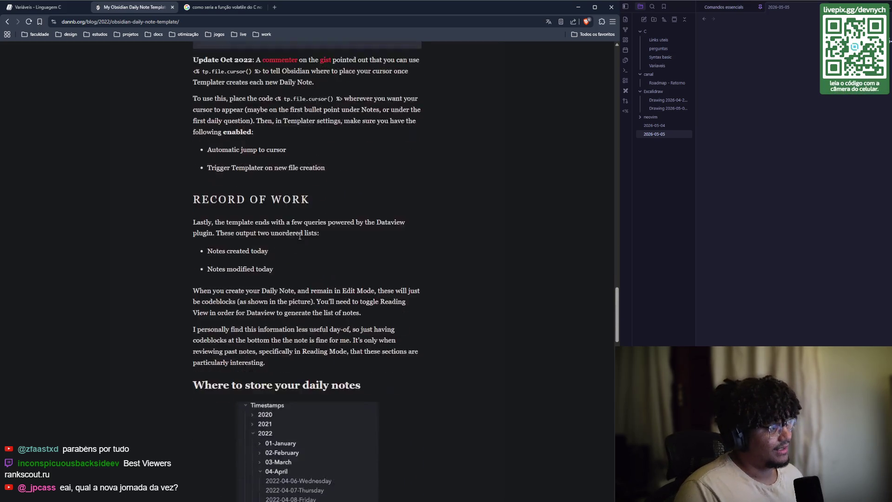
{"action": "left_click", "coordinate": [120, 22]}
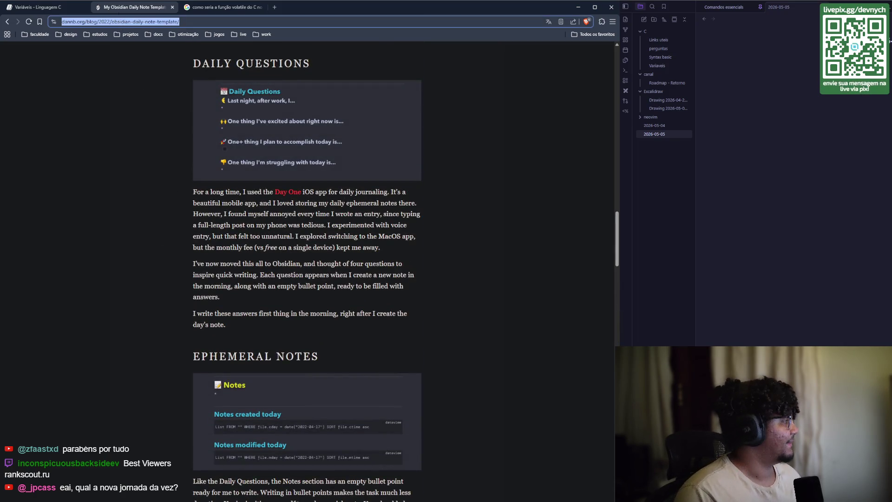
{"action": "left_click", "coordinate": [890, 41]}
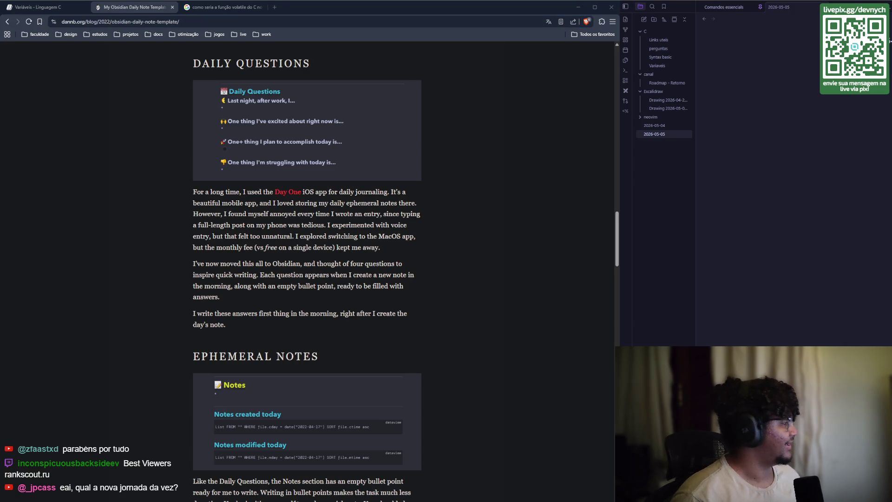
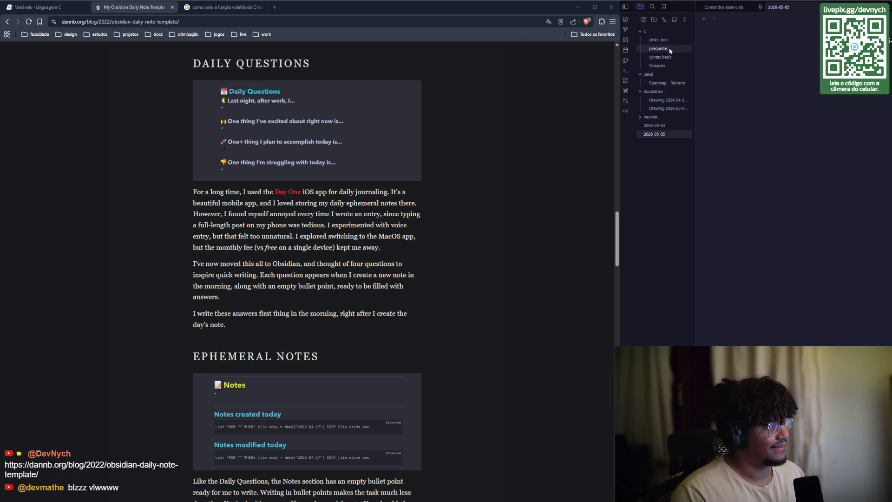
- Open the Roadmap - Retorno note, collapse the calendar sidebar, and skim the note
{"action": "left_click", "coordinate": [666, 83]}
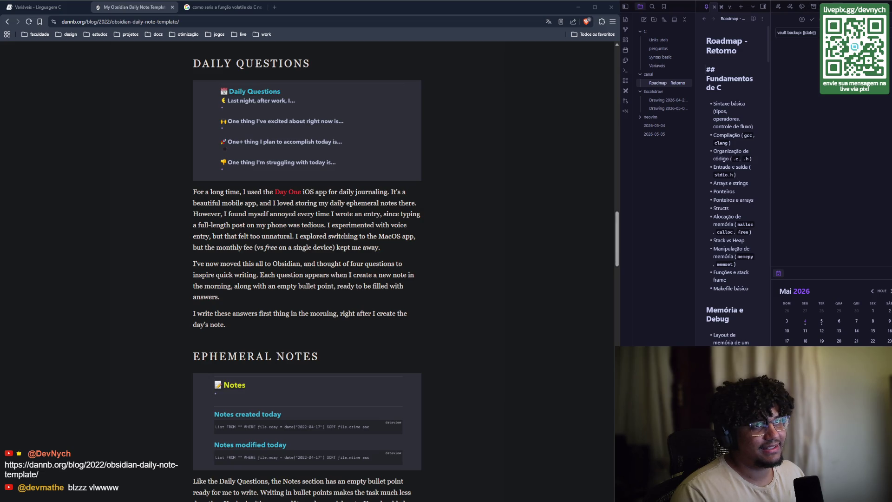
{"action": "left_click", "coordinate": [763, 7]}
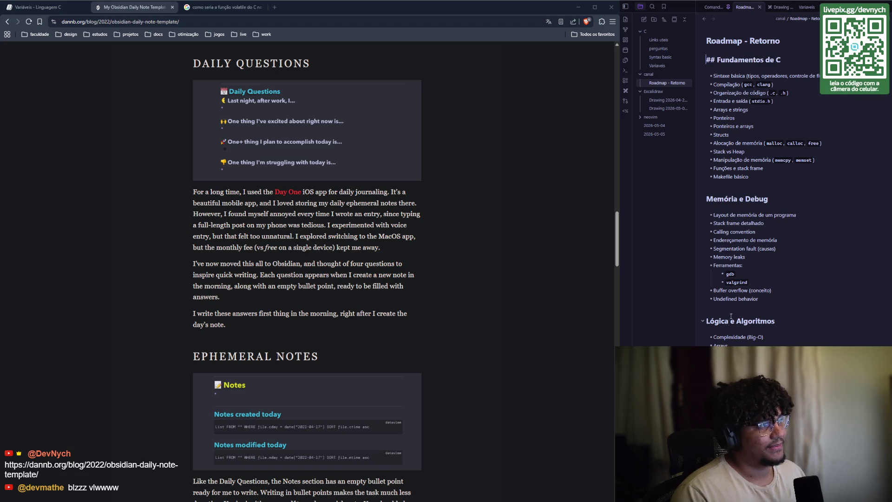
{"action": "scroll", "coordinate": [731, 316], "scroll_direction": "down", "scroll_amount": 3}
{"action": "scroll", "coordinate": [753, 230], "scroll_direction": "down", "scroll_amount": 3}
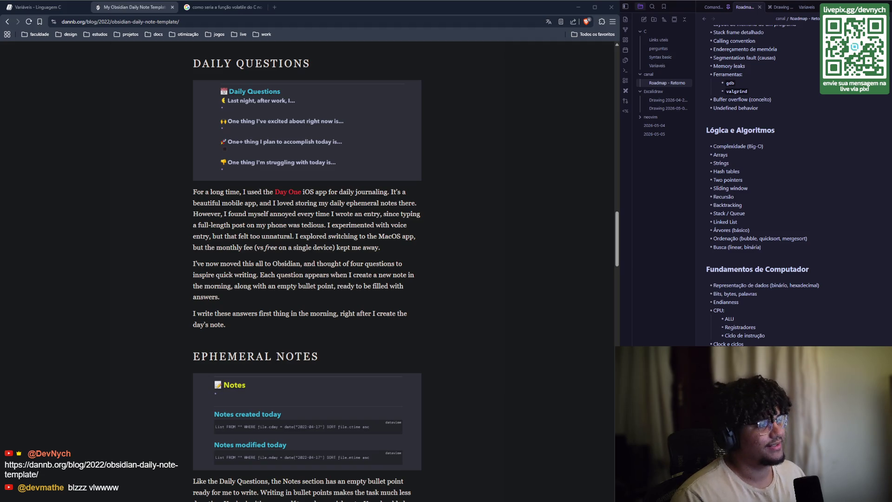
{"action": "scroll", "coordinate": [722, 126], "scroll_direction": "up", "scroll_amount": 6}
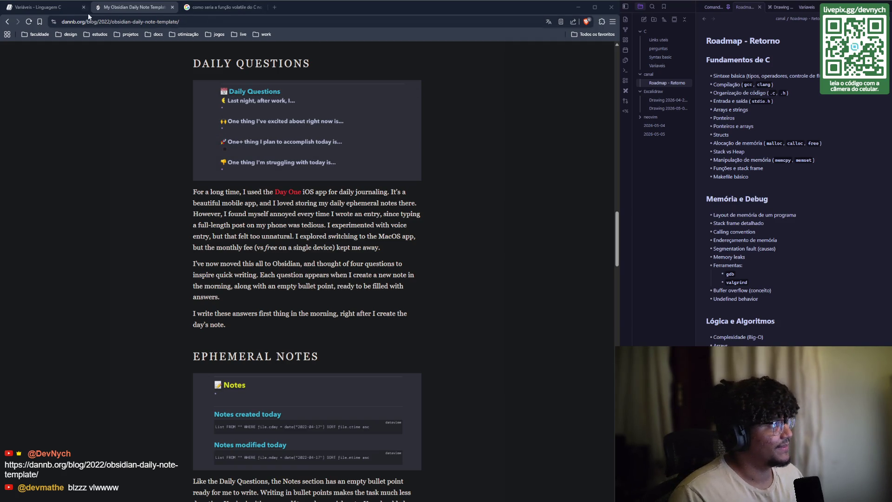
- Show the Variáveis - Linguagem C page in Chrome, then bring Zed with main.c forward
{"action": "left_click", "coordinate": [51, 10]}
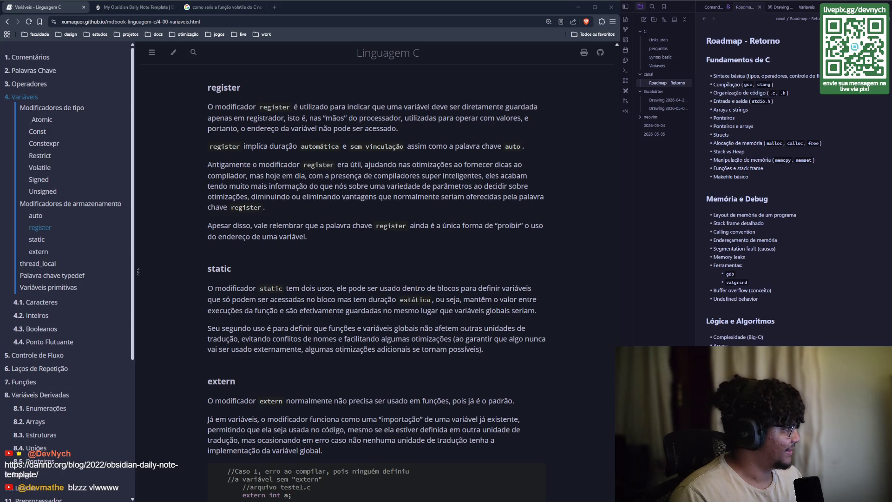
{"action": "key", "text": "alt+Tab"}
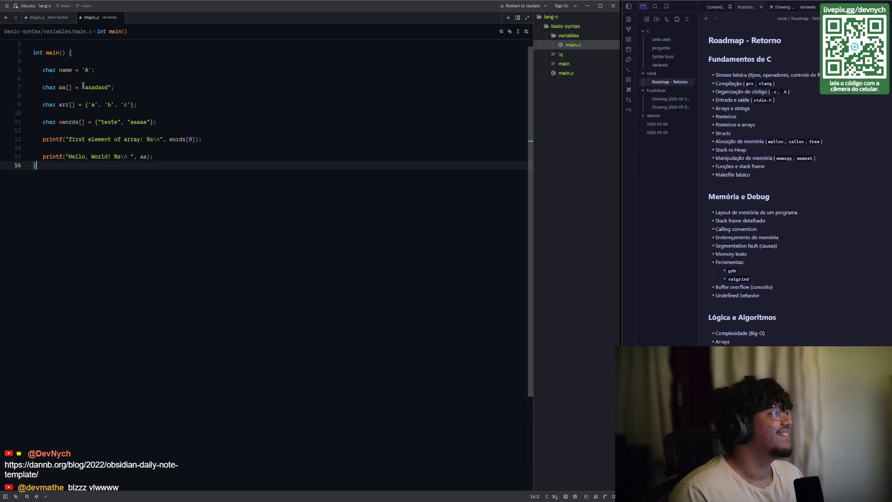
{"action": "left_click", "coordinate": [60, 86]}
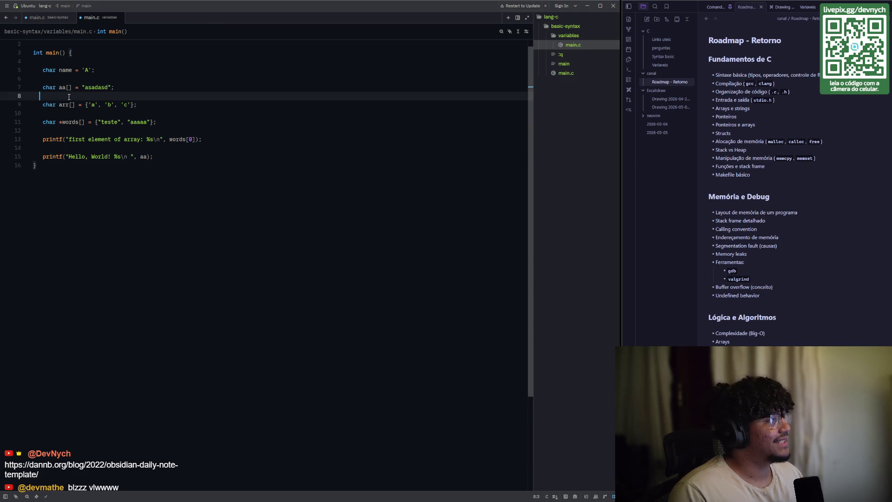
{"action": "left_click_drag", "start_coordinate": [59, 86], "coordinate": [70, 87]}
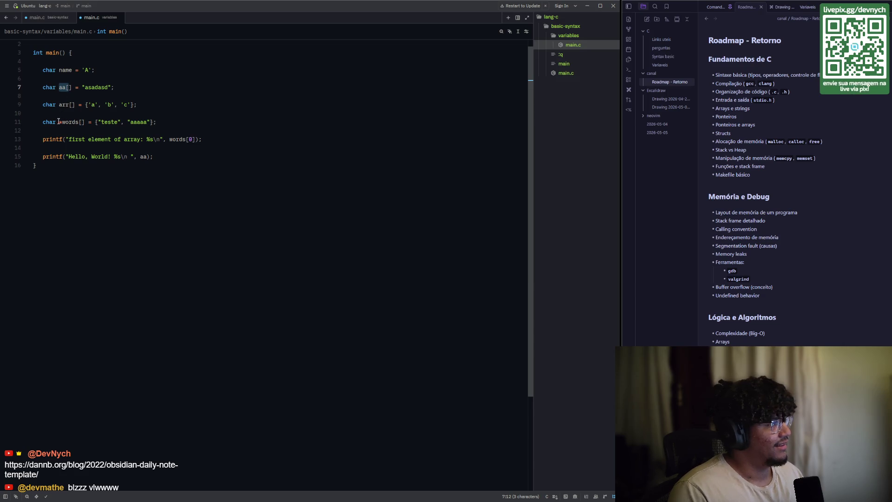
{"action": "left_click_drag", "start_coordinate": [60, 121], "coordinate": [62, 122]}
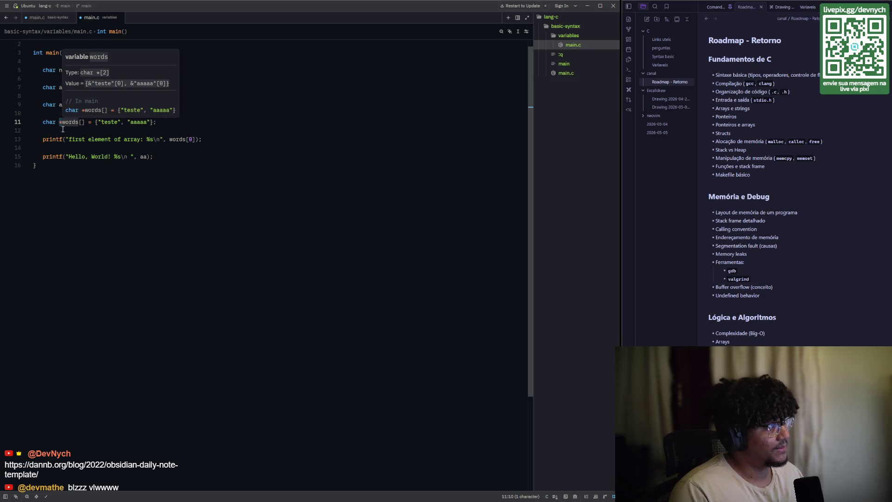
{"action": "mouse_move", "coordinate": [62, 122]}
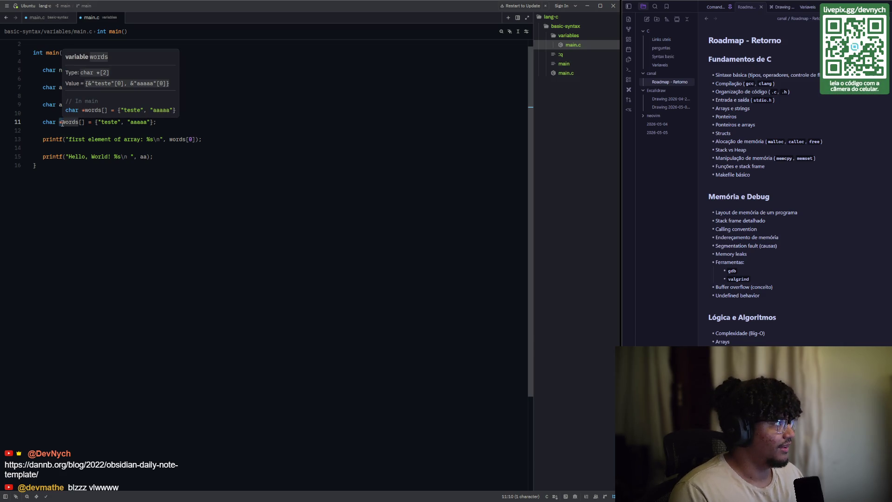
{"action": "left_click", "coordinate": [81, 128]}
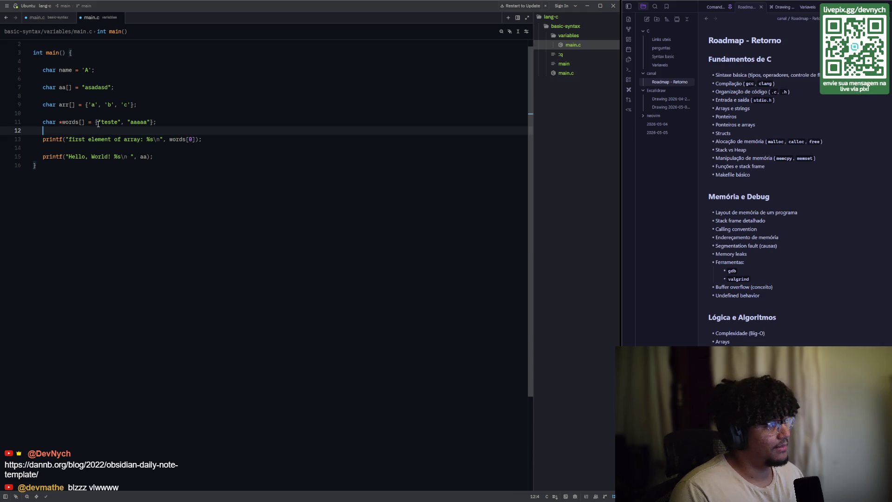
{"action": "mouse_move", "coordinate": [82, 157]}
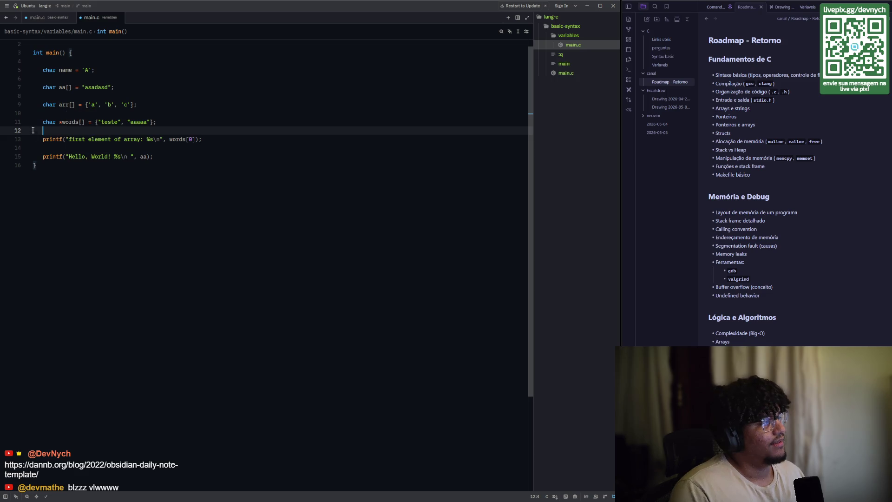
{"action": "left_click", "coordinate": [177, 141]}
{"action": "scroll", "coordinate": [135, 163], "scroll_direction": "down", "scroll_amount": 1}
{"action": "left_click", "coordinate": [115, 163]}
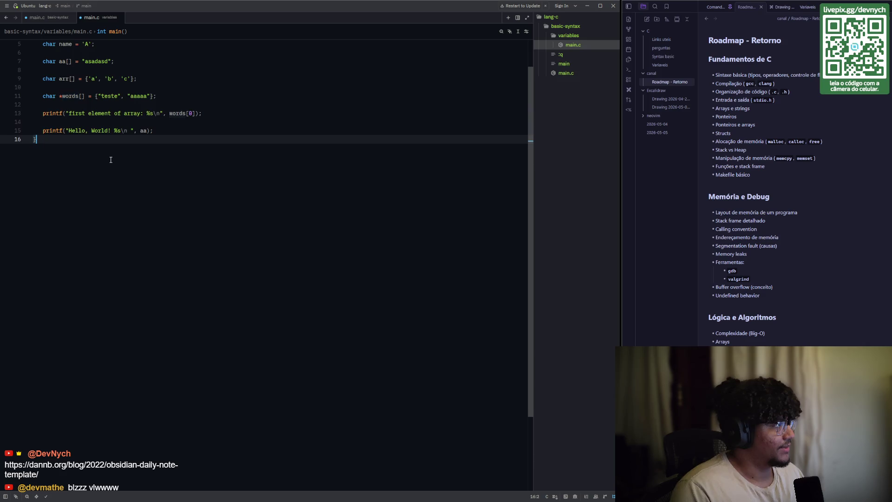
{"action": "scroll", "coordinate": [114, 160], "scroll_direction": "up", "scroll_amount": 2}
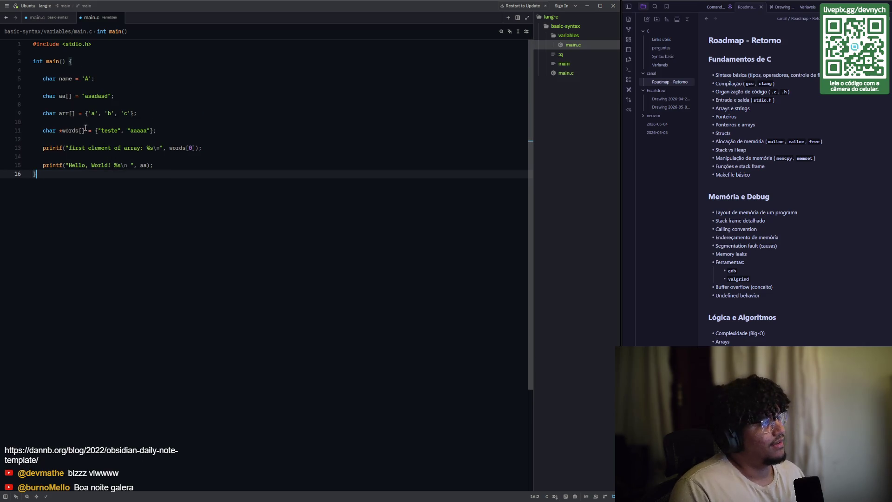
{"action": "mouse_move", "coordinate": [157, 132]}
{"action": "left_mouse_down"}
{"action": "mouse_move", "coordinate": [50, 112]}
{"action": "mouse_move", "coordinate": [27, 88]}
{"action": "left_mouse_up"}
{"action": "left_click", "coordinate": [120, 193]}
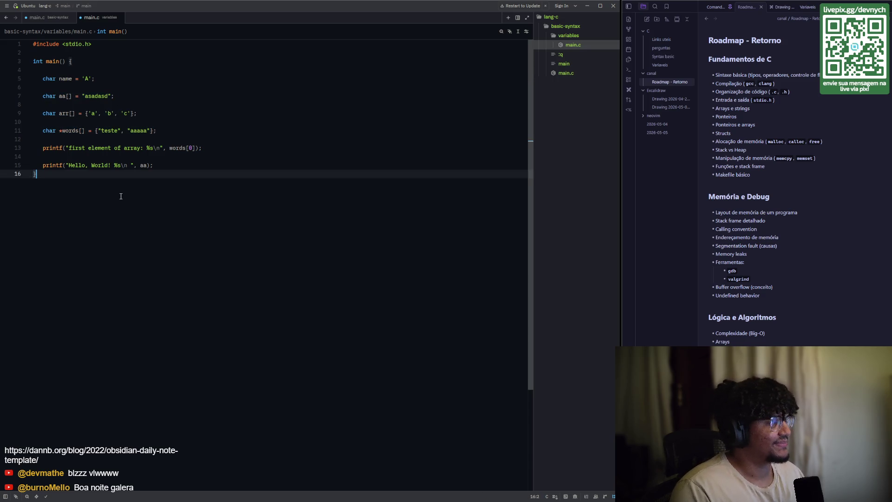
{"action": "mouse_move", "coordinate": [165, 129]}
{"action": "left_mouse_down"}
{"action": "mouse_move", "coordinate": [37, 131]}
{"action": "mouse_move", "coordinate": [33, 89]}
{"action": "left_mouse_up"}
{"action": "left_click", "coordinate": [125, 227]}
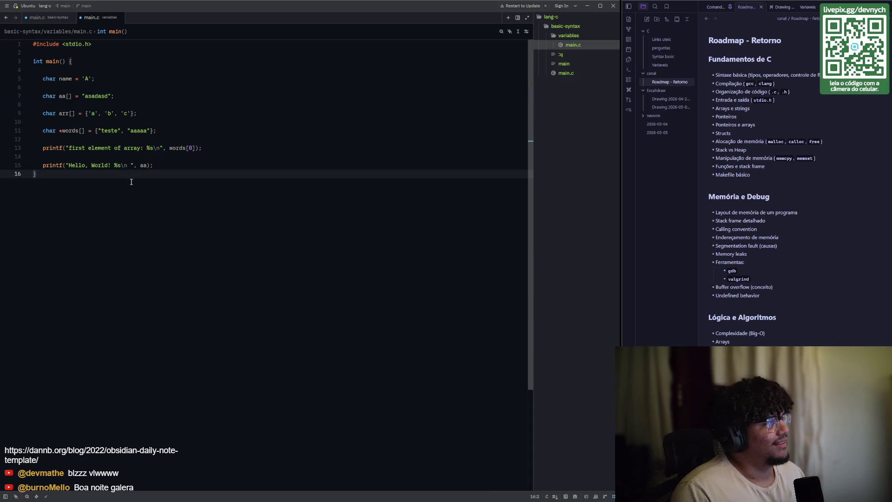
{"action": "left_click", "coordinate": [708, 59]}
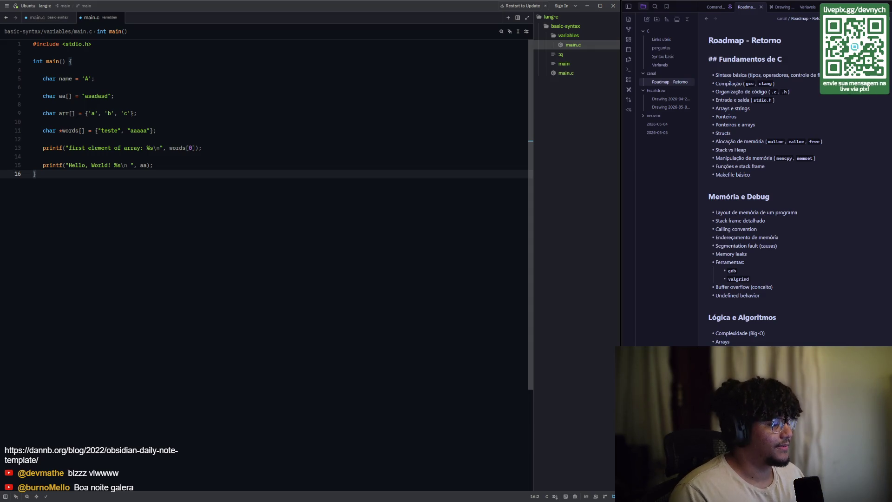
{"action": "key", "text": "Down"}
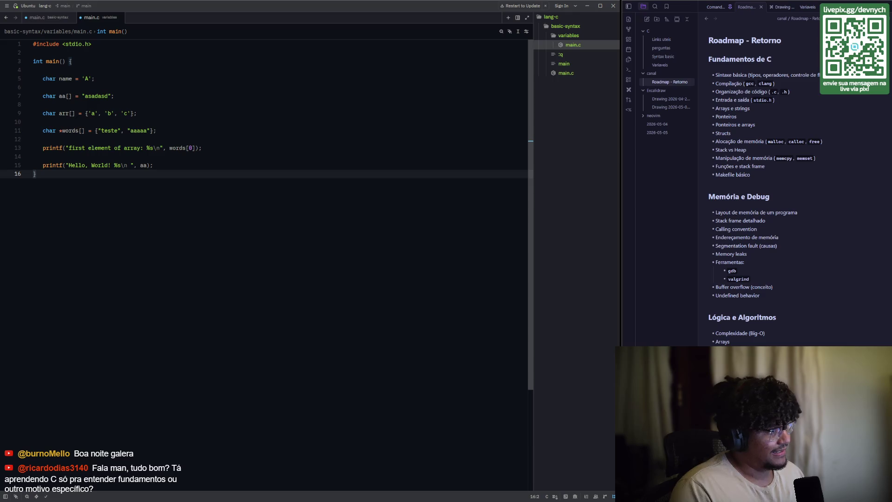
{"action": "scroll", "coordinate": [762, 186], "scroll_direction": "down", "scroll_amount": 5}
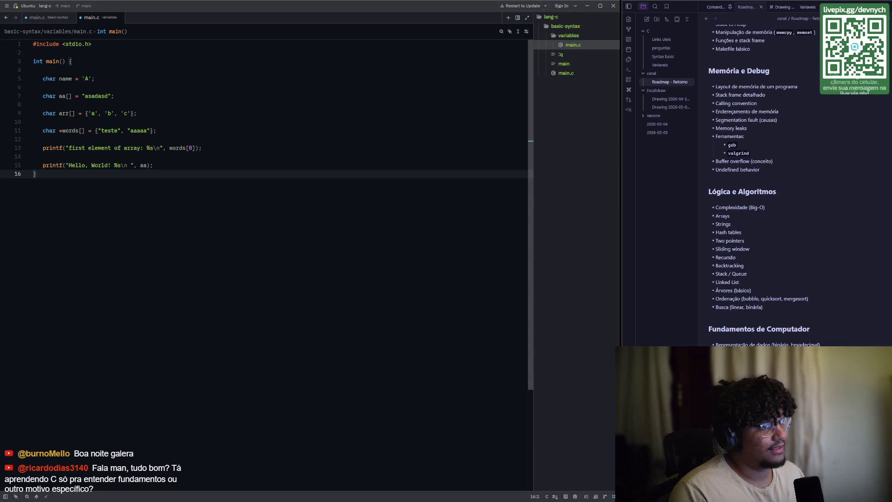
{"action": "scroll", "coordinate": [765, 186], "scroll_direction": "down", "scroll_amount": 6}
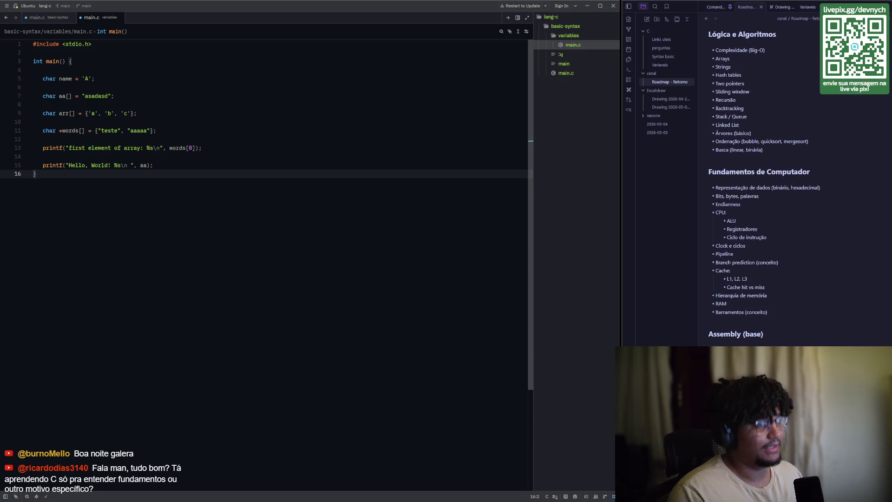
{"action": "scroll", "coordinate": [762, 297], "scroll_direction": "up", "scroll_amount": 5}
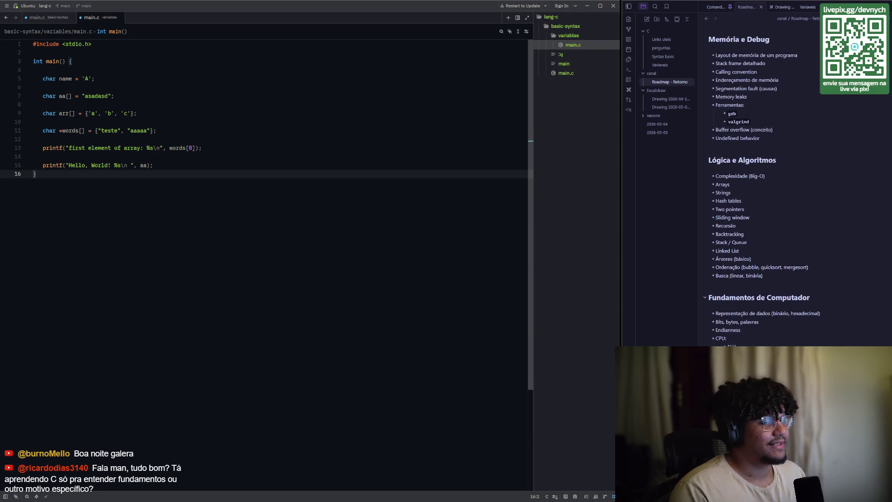
{"action": "mouse_move", "coordinate": [708, 297]}
{"action": "left_mouse_down"}
{"action": "mouse_move", "coordinate": [809, 309]}
{"action": "mouse_move", "coordinate": [818, 300]}
{"action": "left_mouse_up"}
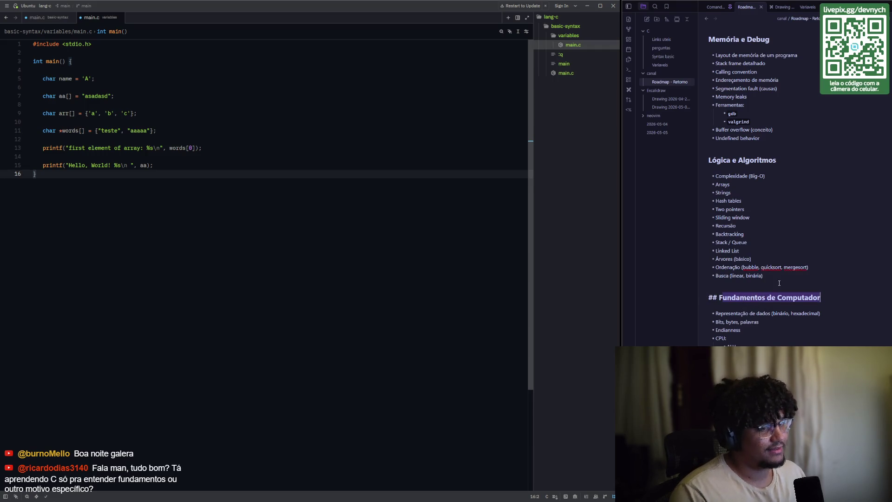
{"action": "scroll", "coordinate": [779, 283], "scroll_direction": "up", "scroll_amount": 5}
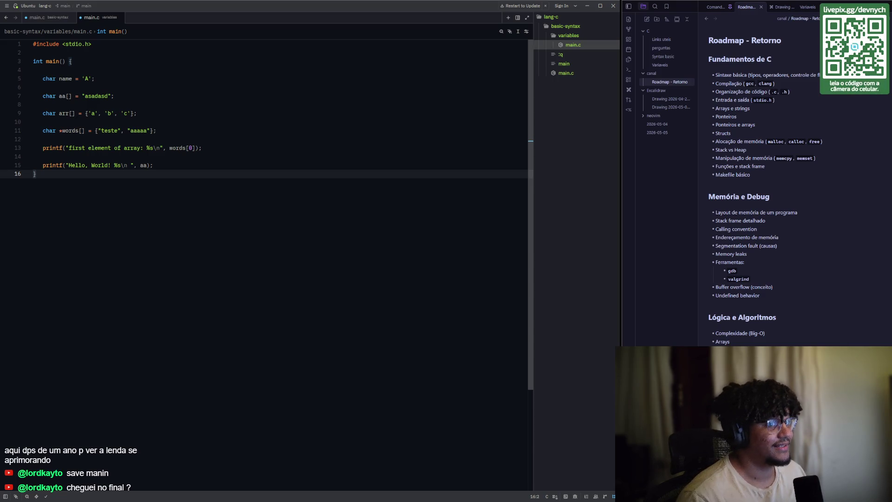
{"action": "scroll", "coordinate": [725, 192], "scroll_direction": "down", "scroll_amount": 8}
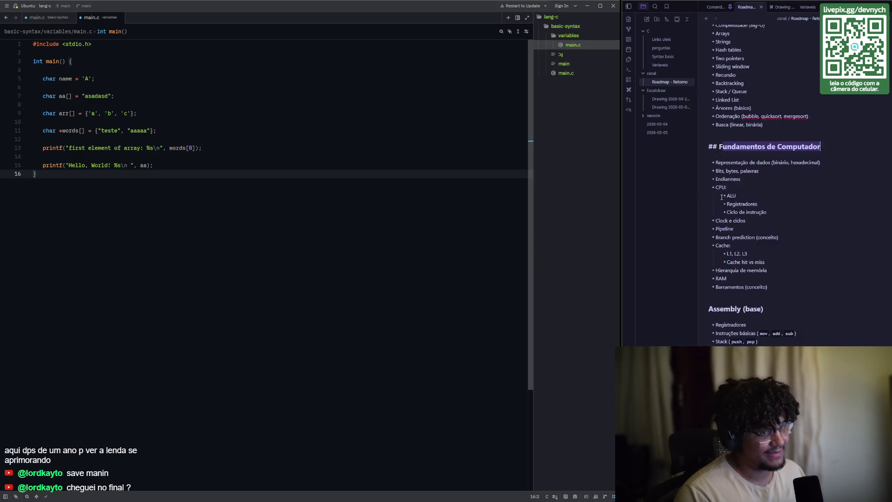
{"action": "scroll", "coordinate": [726, 192], "scroll_direction": "down", "scroll_amount": 3}
{"action": "mouse_move", "coordinate": [772, 266]}
{"action": "left_mouse_down"}
{"action": "mouse_move", "coordinate": [715, 224]}
{"action": "mouse_move", "coordinate": [709, 208]}
{"action": "left_mouse_up"}
{"action": "scroll", "coordinate": [800, 241], "scroll_direction": "up", "scroll_amount": 10}
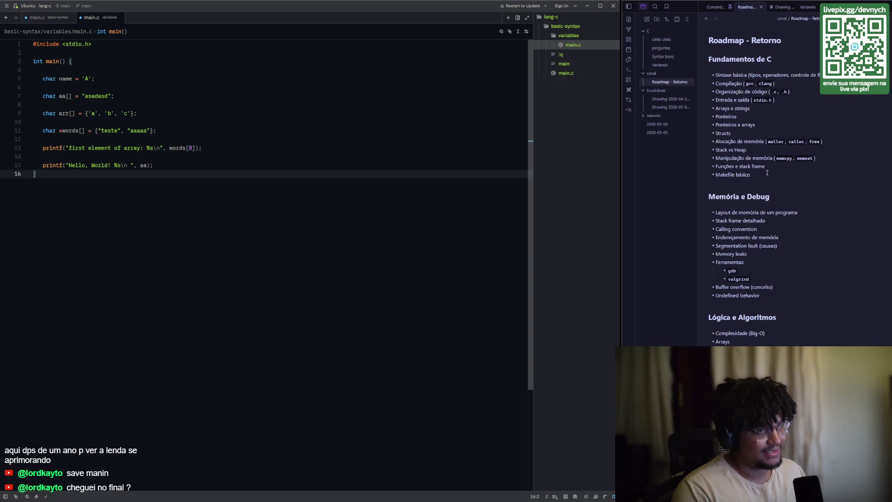
{"action": "left_click_drag", "start_coordinate": [767, 173], "coordinate": [711, 59]}
{"action": "left_click", "coordinate": [790, 115]}
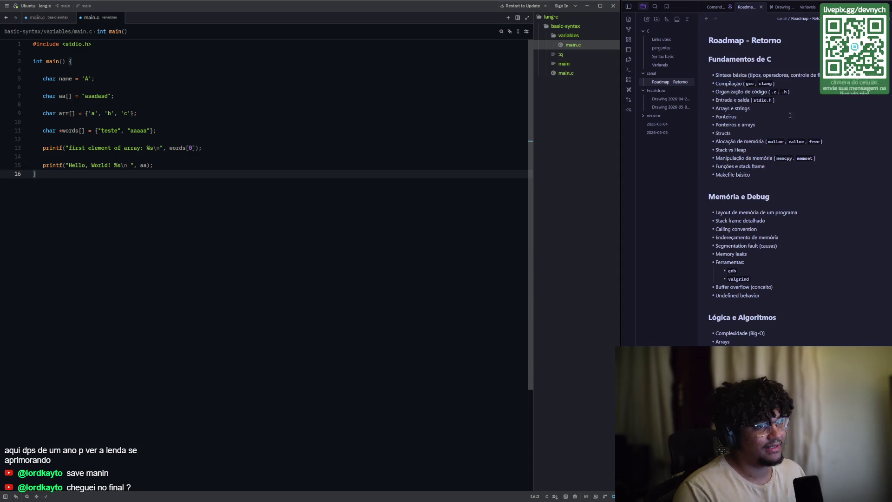
{"action": "left_click", "coordinate": [774, 179]}
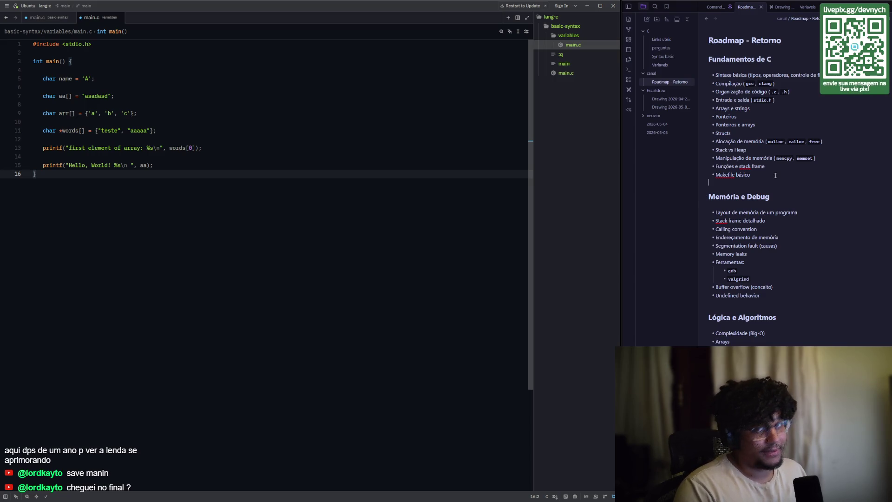
{"action": "left_click", "coordinate": [775, 177]}
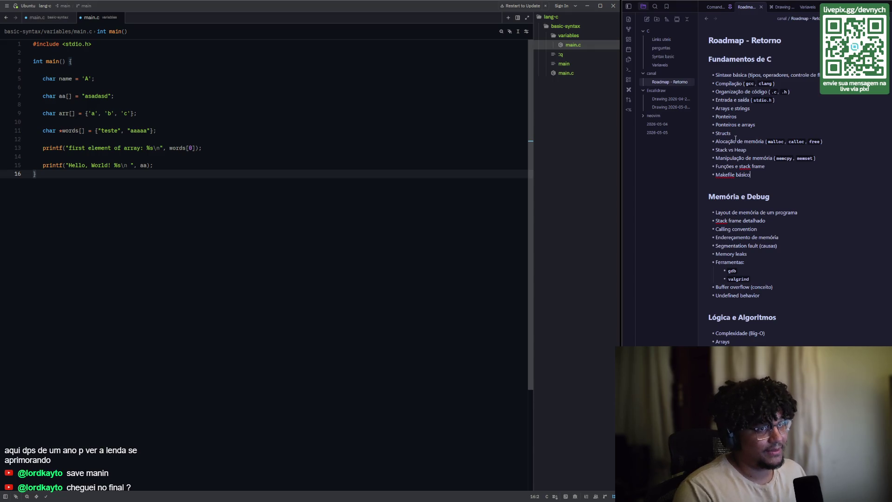
{"action": "left_click_drag", "start_coordinate": [719, 141], "coordinate": [826, 143]}
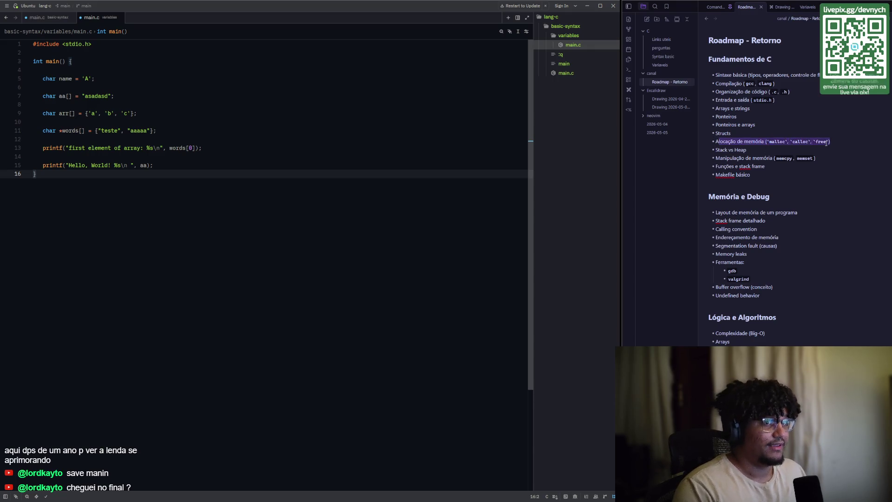
{"action": "scroll", "coordinate": [762, 93], "scroll_direction": "down", "scroll_amount": 10}
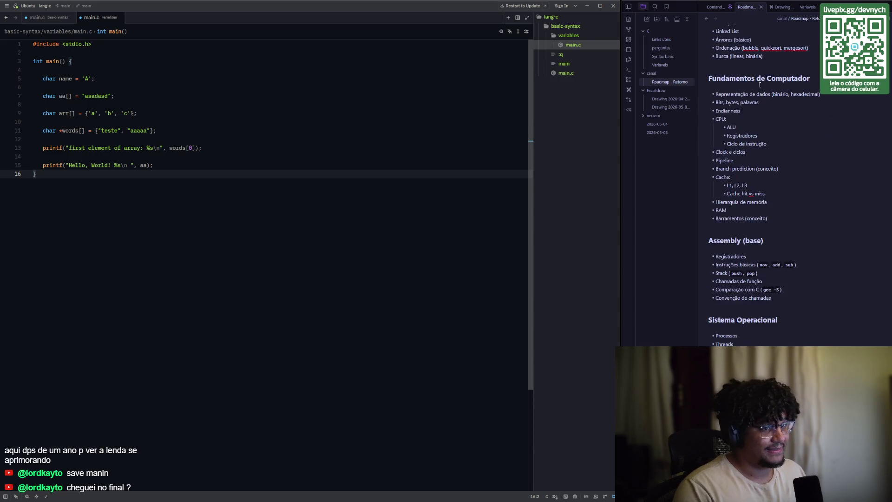
{"action": "left_click_drag", "start_coordinate": [800, 297], "coordinate": [709, 239]}
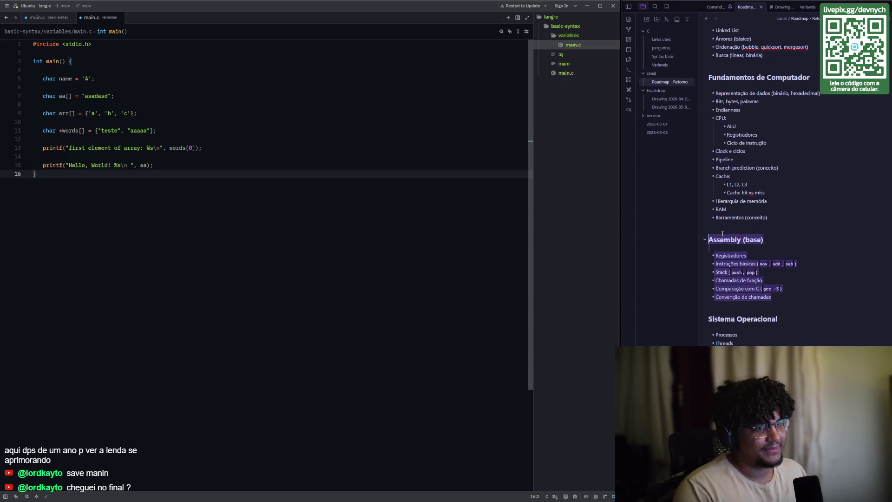
{"action": "key", "text": "Right"}
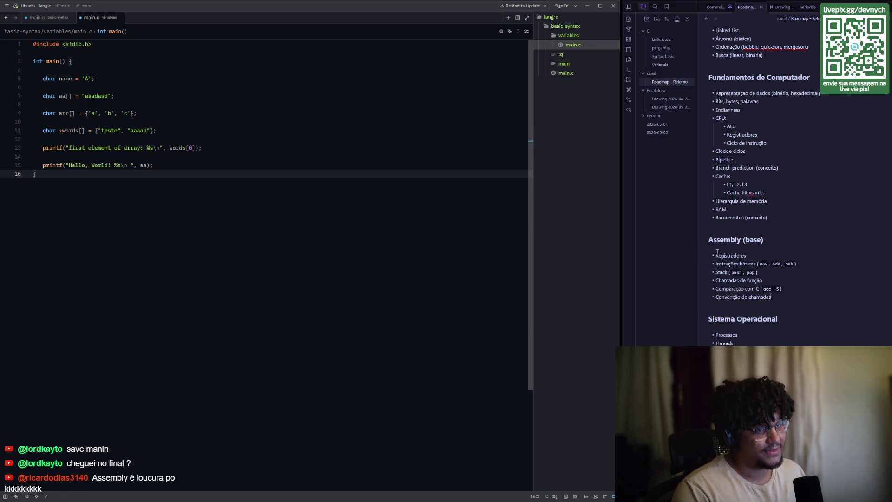
{"action": "scroll", "coordinate": [791, 288], "scroll_direction": "up", "scroll_amount": 15}
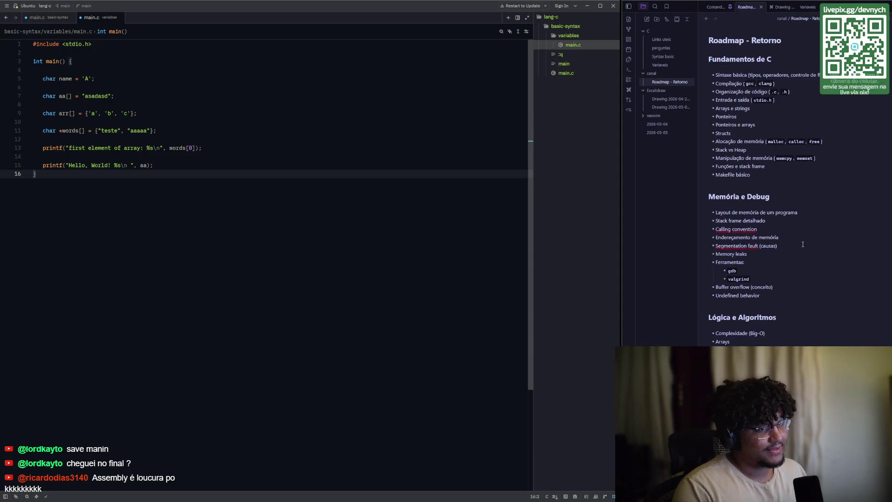
{"action": "left_click_drag", "start_coordinate": [770, 174], "coordinate": [708, 59]}
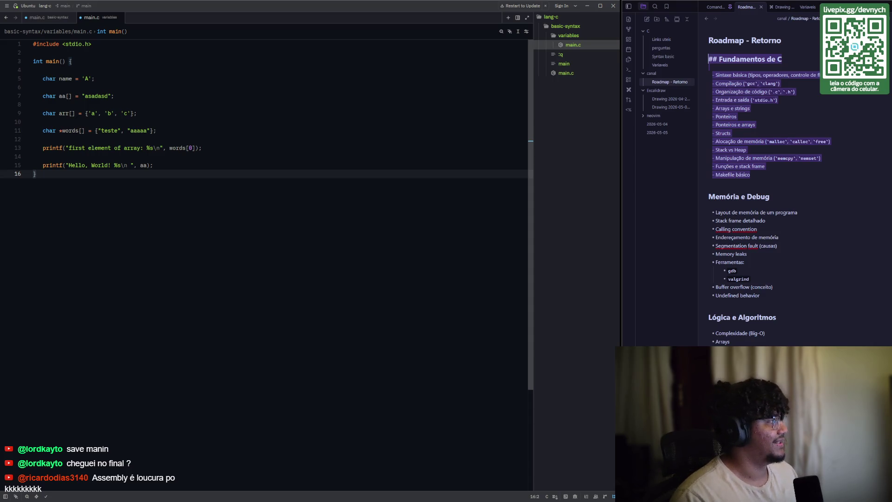
{"action": "scroll", "coordinate": [772, 178], "scroll_direction": "down", "scroll_amount": 10}
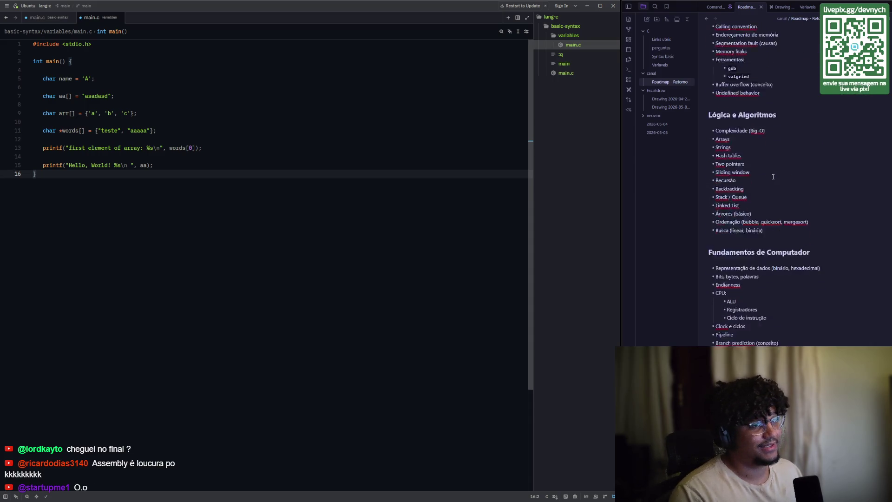
{"action": "scroll", "coordinate": [772, 179], "scroll_direction": "down", "scroll_amount": 5}
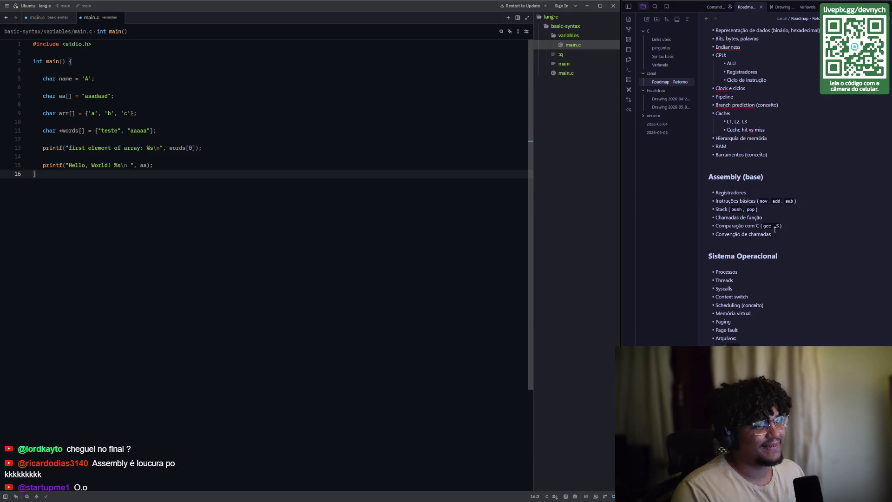
{"action": "scroll", "coordinate": [775, 229], "scroll_direction": "up", "scroll_amount": 1}
{"action": "scroll", "coordinate": [767, 179], "scroll_direction": "up", "scroll_amount": 4}
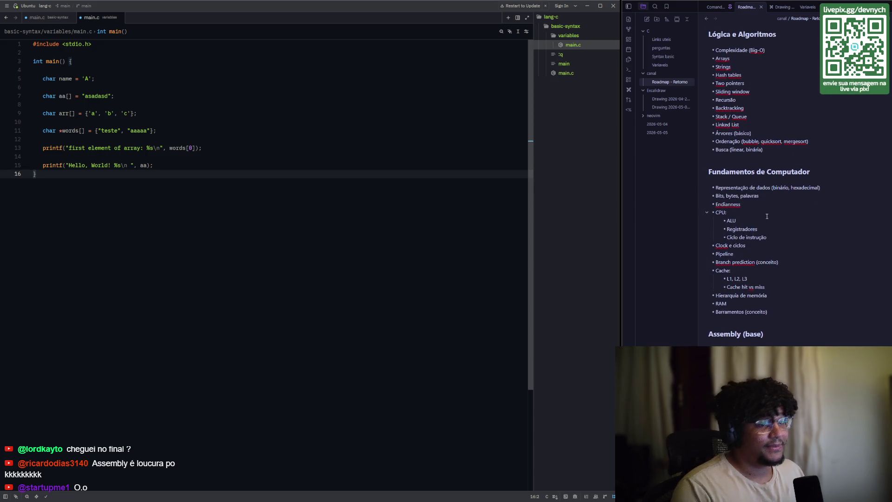
{"action": "scroll", "coordinate": [767, 192], "scroll_direction": "down", "scroll_amount": 5}
{"action": "scroll", "coordinate": [767, 192], "scroll_direction": "up", "scroll_amount": 15}
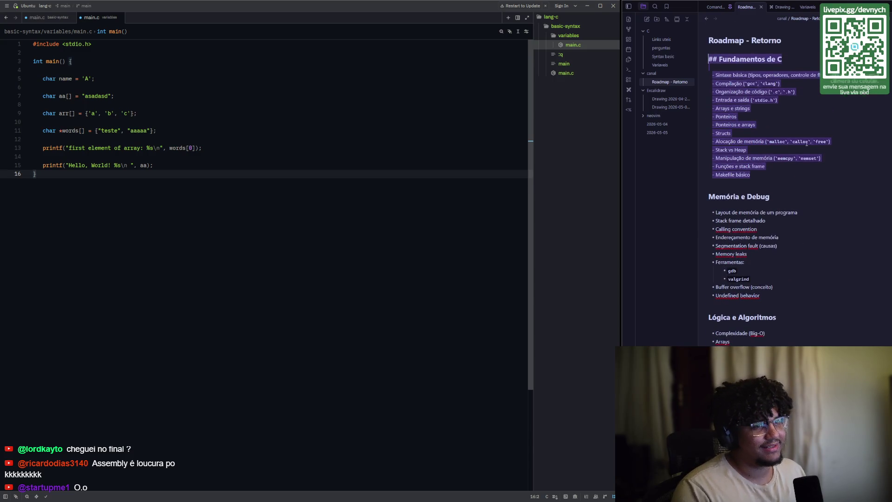
{"action": "scroll", "coordinate": [775, 186], "scroll_direction": "down", "scroll_amount": 14}
{"action": "scroll", "coordinate": [769, 121], "scroll_direction": "up", "scroll_amount": 3}
{"action": "scroll", "coordinate": [729, 105], "scroll_direction": "down", "scroll_amount": 11}
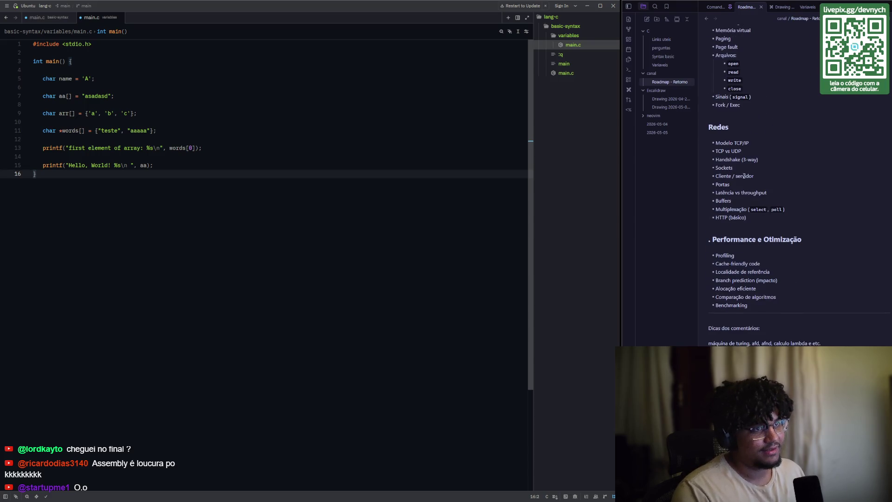
{"action": "left_click", "coordinate": [768, 222]}
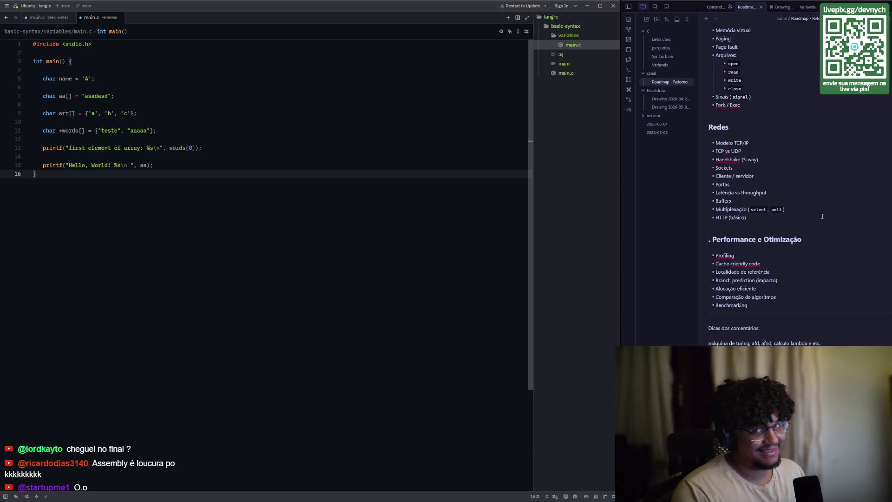
{"action": "scroll", "coordinate": [822, 217], "scroll_direction": "up", "scroll_amount": 15}
{"action": "scroll", "coordinate": [770, 200], "scroll_direction": "up", "scroll_amount": 10}
{"action": "left_click_drag", "start_coordinate": [761, 172], "coordinate": [697, 66]}
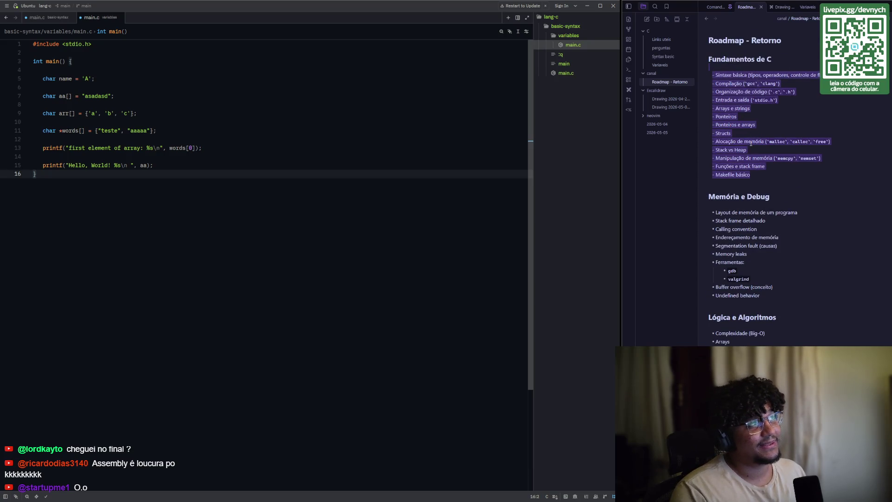
{"action": "left_click", "coordinate": [763, 176]}
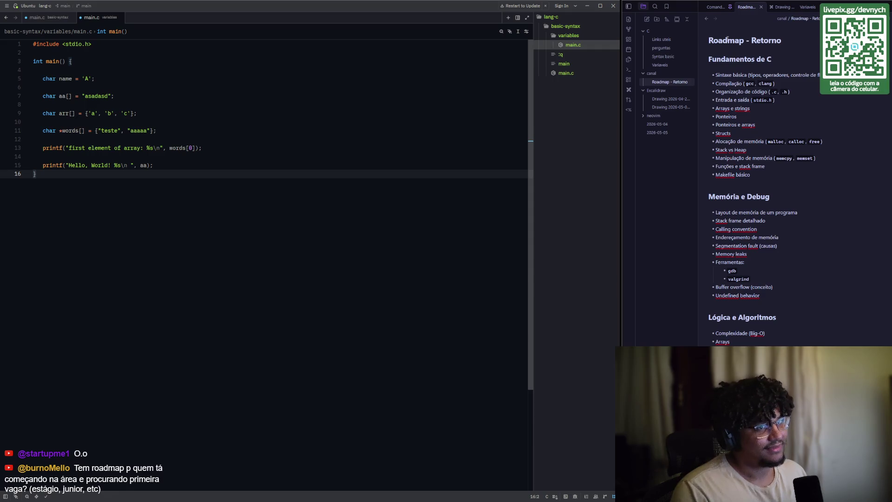
{"action": "key", "text": "shift+Up"}
{"action": "key", "text": "shift+Up"}
{"action": "key", "text": "shift+Up"}
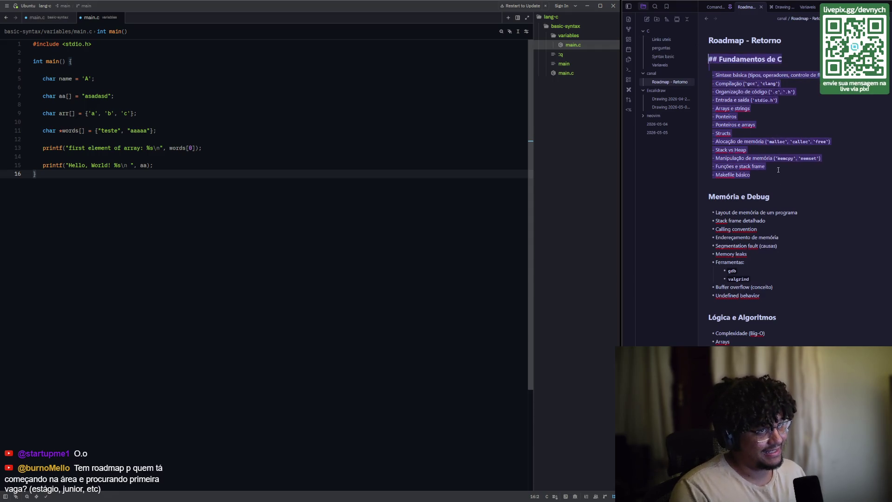
{"action": "scroll", "coordinate": [776, 180], "scroll_direction": "down", "scroll_amount": 10}
{"action": "scroll", "coordinate": [776, 180], "scroll_direction": "down", "scroll_amount": 10}
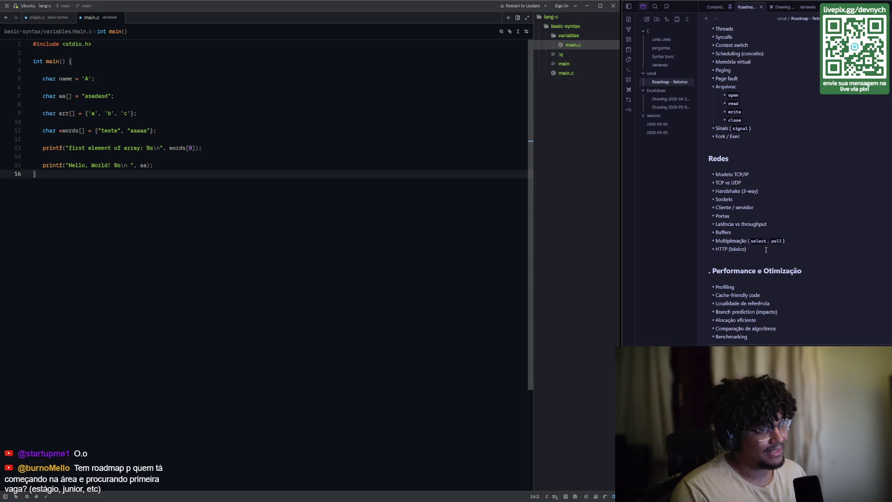
{"action": "left_click_drag", "start_coordinate": [765, 249], "coordinate": [696, 148]}
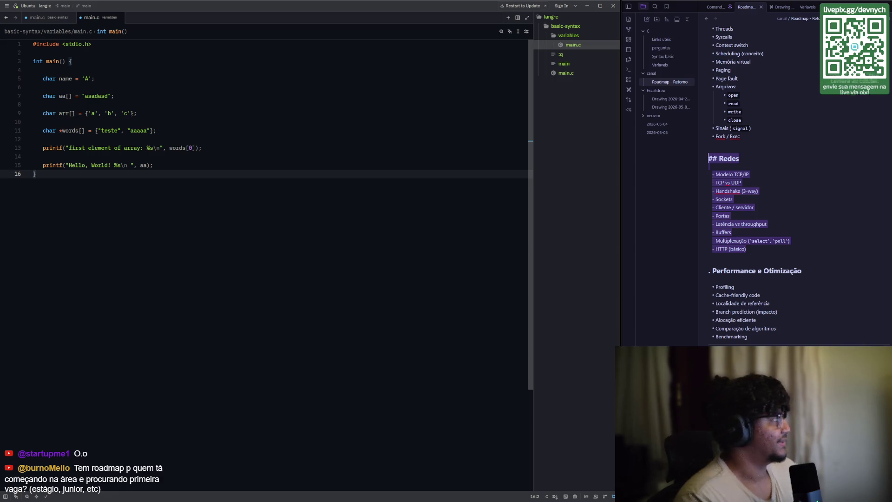
{"action": "scroll", "coordinate": [770, 237], "scroll_direction": "up", "scroll_amount": 15}
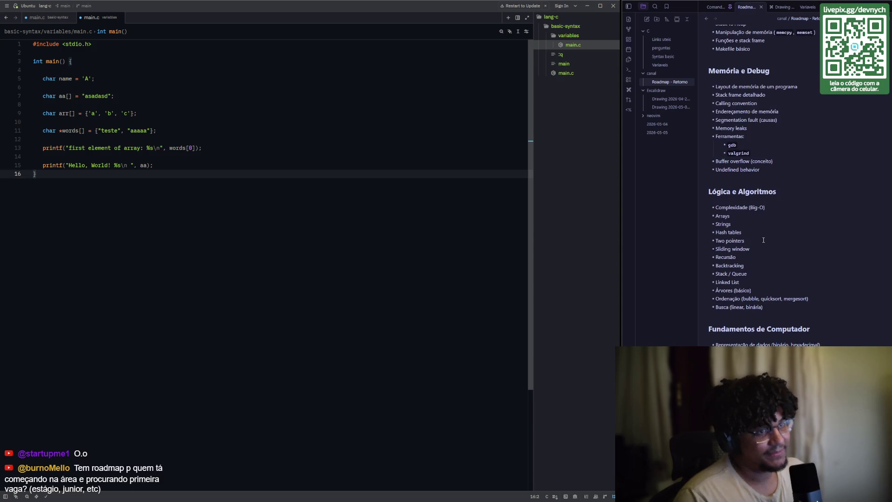
{"action": "scroll", "coordinate": [769, 237], "scroll_direction": "up", "scroll_amount": 5}
{"action": "scroll", "coordinate": [770, 237], "scroll_direction": "down", "scroll_amount": 2}
{"action": "scroll", "coordinate": [792, 334], "scroll_direction": "down", "scroll_amount": 2}
{"action": "mouse_move", "coordinate": [793, 334]}
{"action": "left_mouse_down"}
{"action": "mouse_move", "coordinate": [697, 255]}
{"action": "mouse_move", "coordinate": [708, 231]}
{"action": "left_mouse_up"}
{"action": "mouse_move", "coordinate": [793, 335]}
{"action": "left_mouse_down"}
{"action": "mouse_move", "coordinate": [725, 279]}
{"action": "mouse_move", "coordinate": [699, 225]}
{"action": "left_mouse_up"}
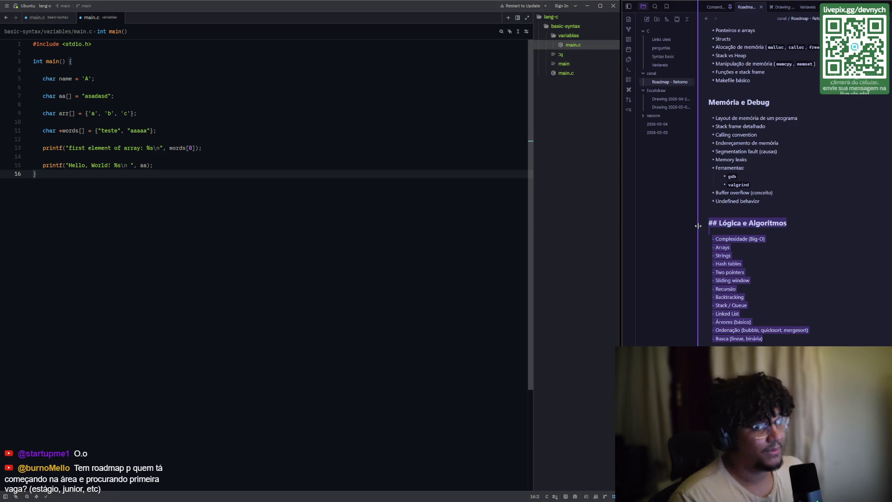
{"action": "mouse_move", "coordinate": [792, 338]}
{"action": "left_mouse_down"}
{"action": "mouse_move", "coordinate": [703, 238]}
{"action": "mouse_move", "coordinate": [702, 224]}
{"action": "mouse_move", "coordinate": [709, 345]}
{"action": "left_mouse_up"}
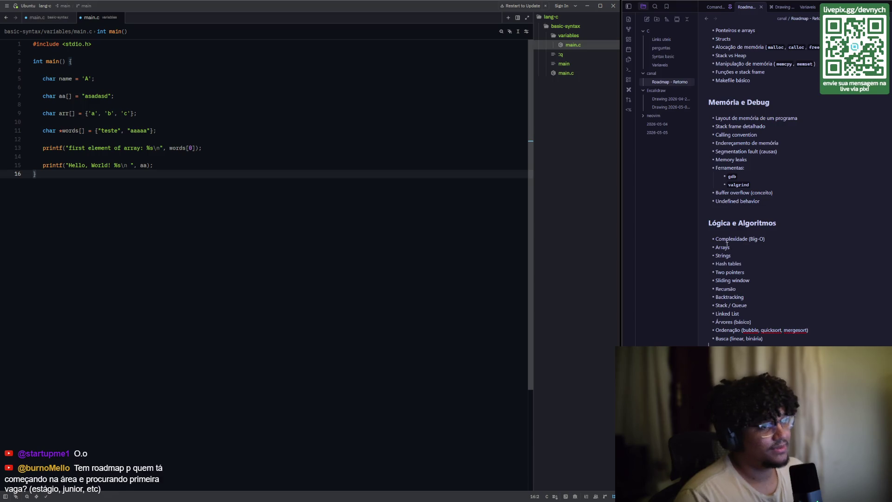
{"action": "mouse_move", "coordinate": [777, 344]}
{"action": "left_mouse_down"}
{"action": "mouse_move", "coordinate": [681, 225]}
{"action": "mouse_move", "coordinate": [708, 223]}
{"action": "left_mouse_up"}
{"action": "mouse_move", "coordinate": [774, 343]}
{"action": "left_mouse_down"}
{"action": "mouse_move", "coordinate": [718, 284]}
{"action": "mouse_move", "coordinate": [697, 224]}
{"action": "left_mouse_up"}
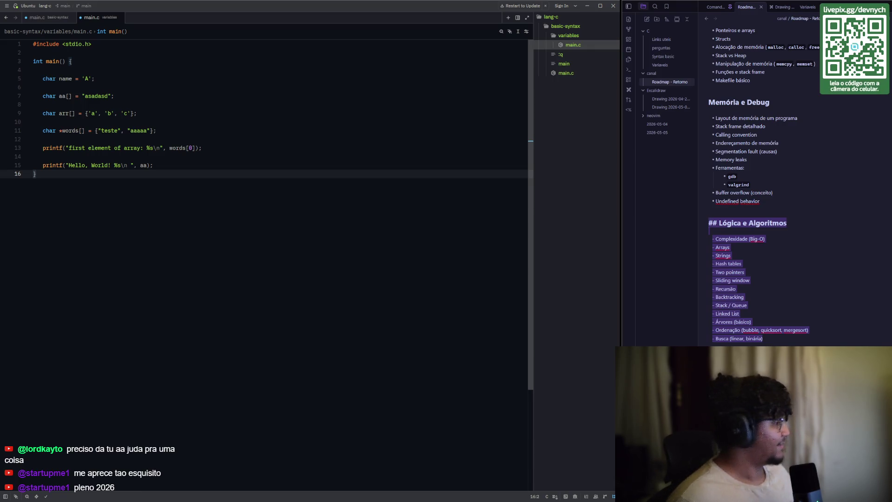
- Switch to the browser and look over the roadmap.sh dashboard
{"action": "key", "text": "alt+Tab"}
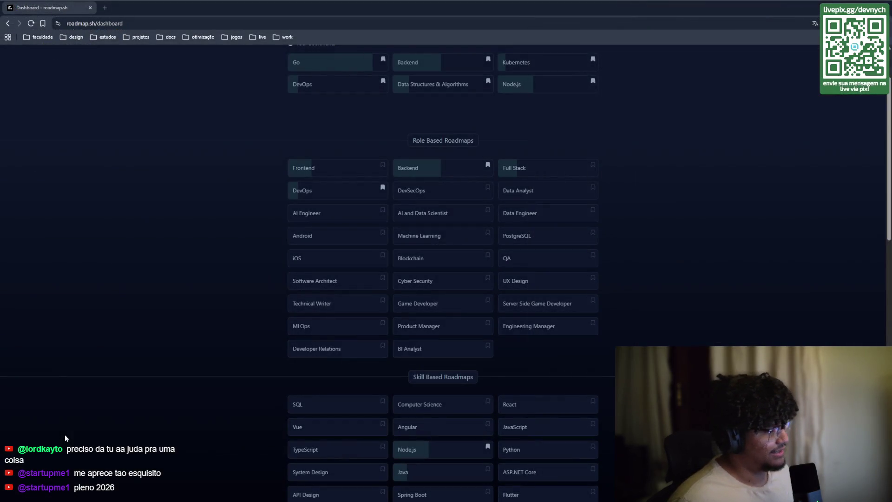
{"action": "scroll", "coordinate": [422, 339], "scroll_direction": "up", "scroll_amount": 3}
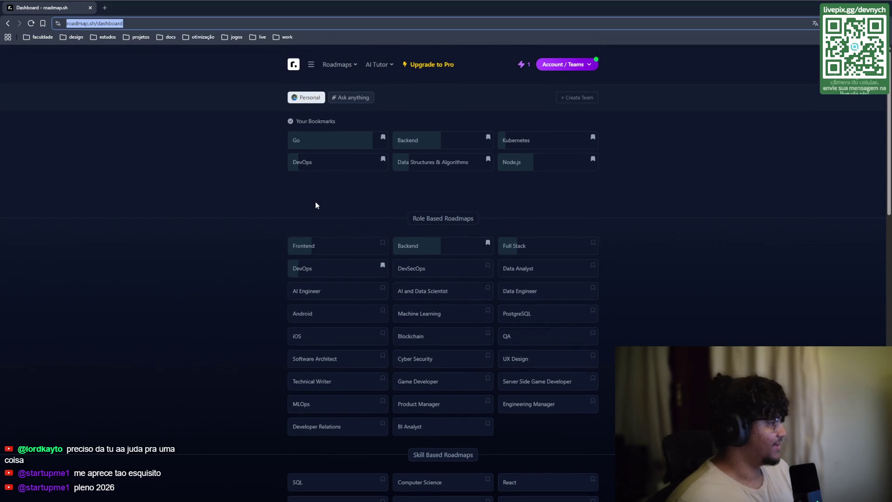
{"action": "scroll", "coordinate": [315, 205], "scroll_direction": "down", "scroll_amount": 7}
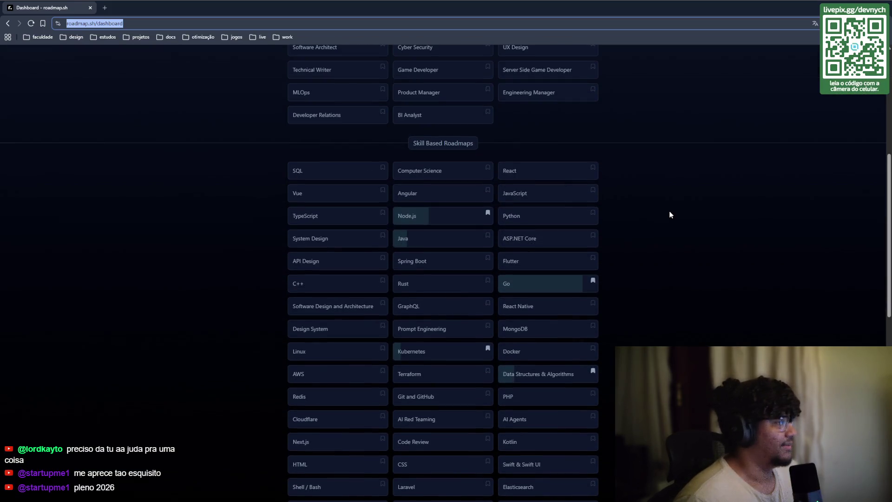
{"action": "scroll", "coordinate": [636, 210], "scroll_direction": "up", "scroll_amount": 7}
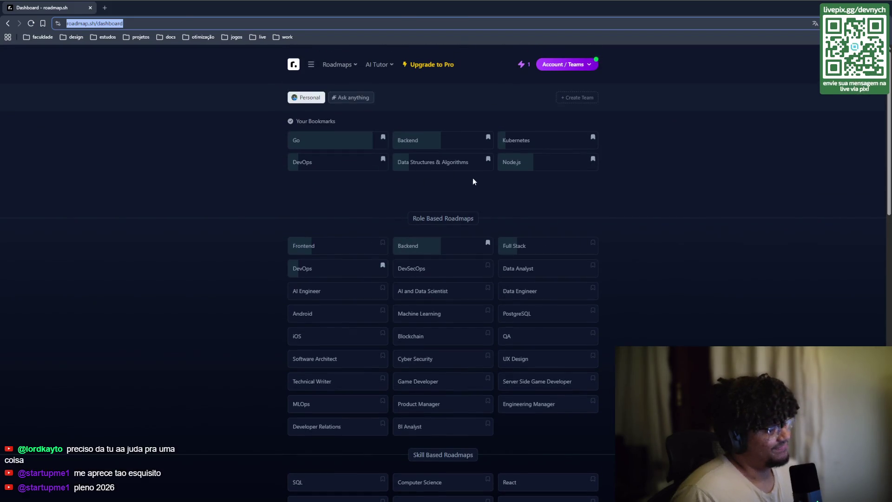
{"action": "left_click", "coordinate": [420, 144]}
- Open the Backend Developer roadmap in a new tab, skim it, and return to the dashboard
{"action": "middle_click", "coordinate": [437, 150]}
{"action": "left_click", "coordinate": [137, 7]}
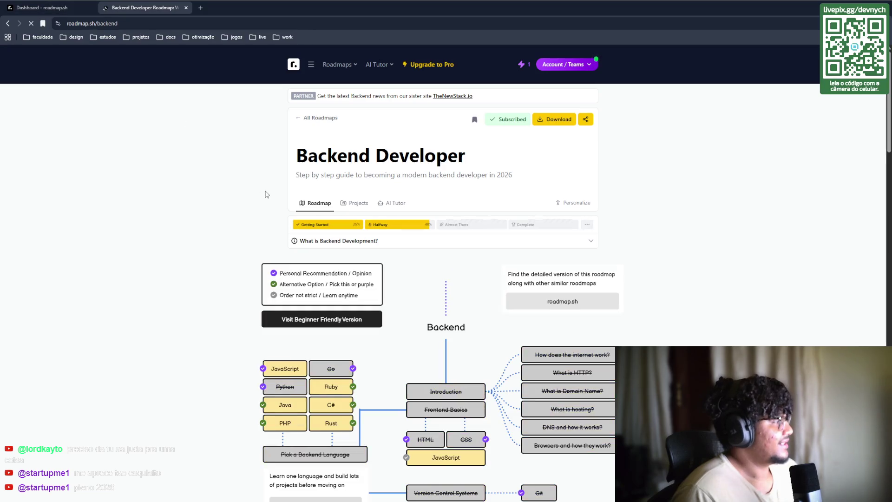
{"action": "scroll", "coordinate": [267, 195], "scroll_direction": "down", "scroll_amount": 8}
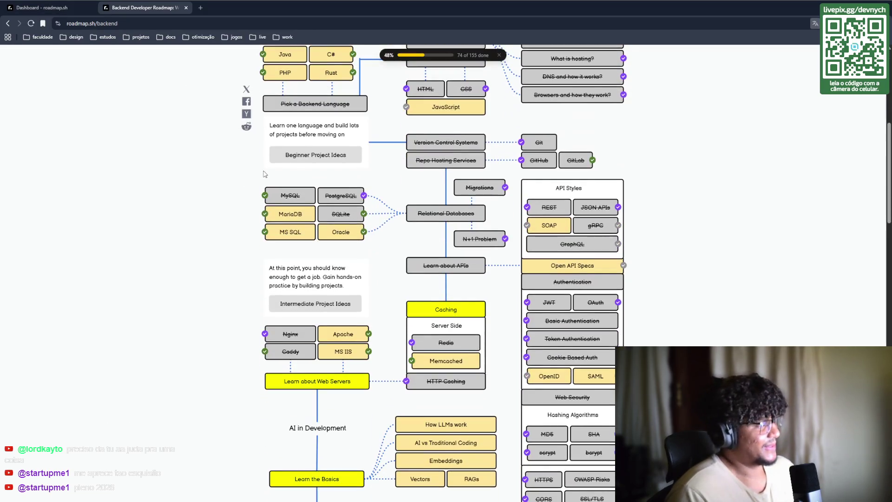
{"action": "scroll", "coordinate": [265, 173], "scroll_direction": "up", "scroll_amount": 8}
{"action": "left_click", "coordinate": [45, 7]}
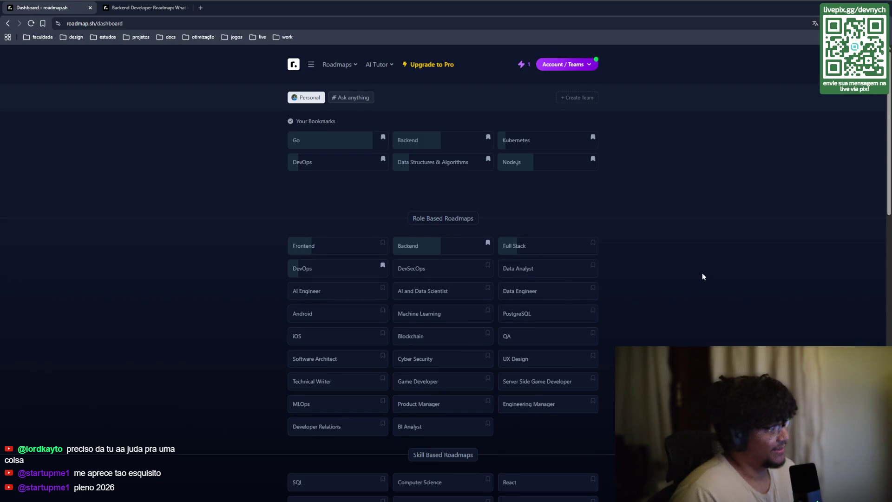
{"action": "scroll", "coordinate": [688, 269], "scroll_direction": "down", "scroll_amount": 2}
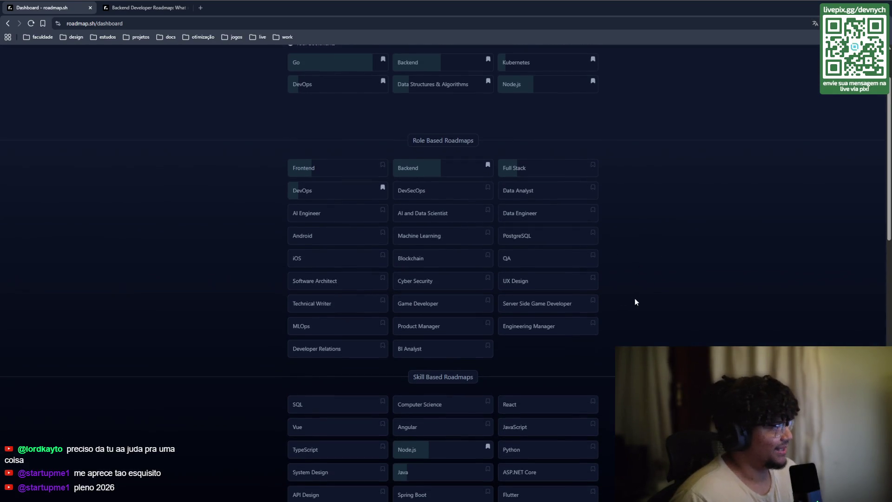
{"action": "scroll", "coordinate": [636, 299], "scroll_direction": "down", "scroll_amount": 7}
{"action": "scroll", "coordinate": [637, 296], "scroll_direction": "up", "scroll_amount": 4}
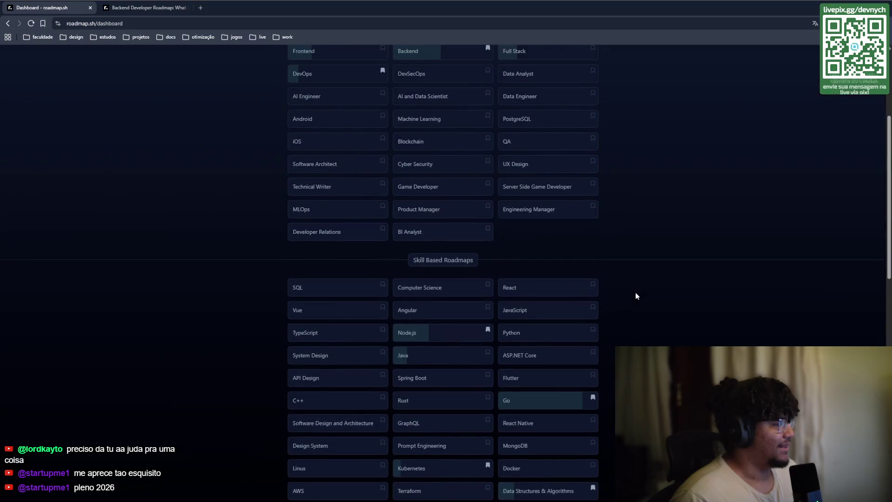
{"action": "scroll", "coordinate": [637, 296], "scroll_direction": "up", "scroll_amount": 5}
{"action": "scroll", "coordinate": [290, 110], "scroll_direction": "down", "scroll_amount": 2}
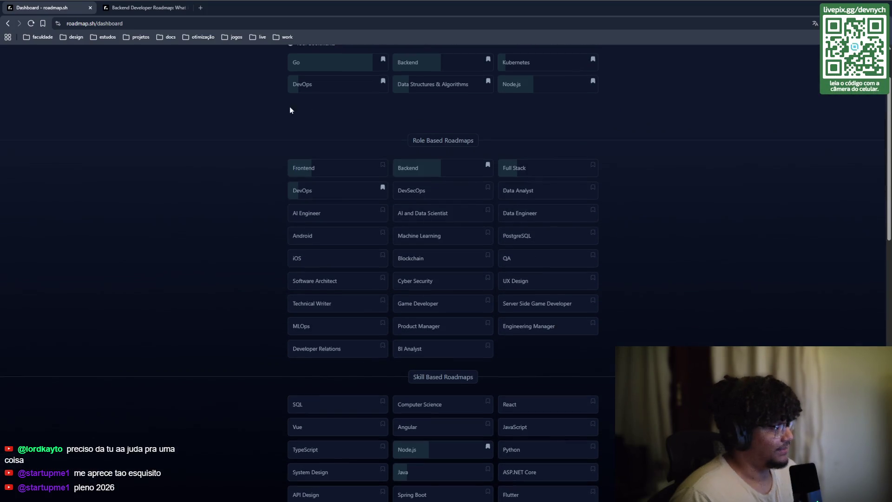
{"action": "scroll", "coordinate": [321, 283], "scroll_direction": "down", "scroll_amount": 1}
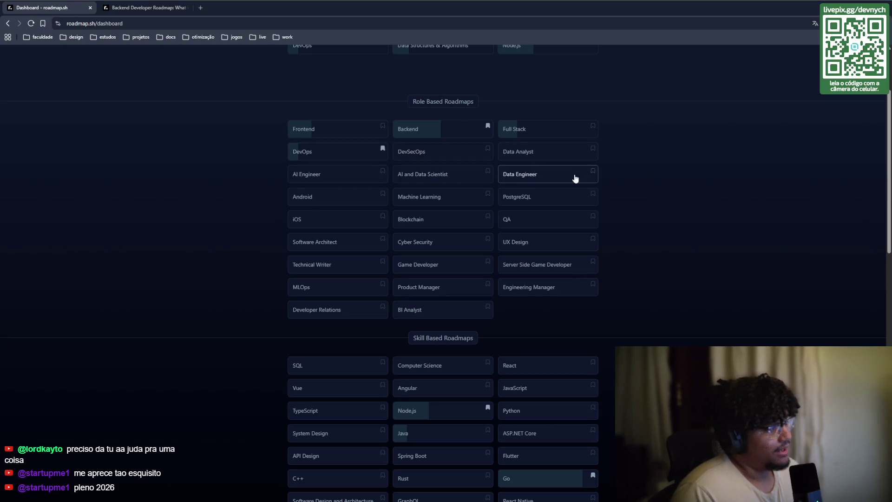
{"action": "scroll", "coordinate": [302, 308], "scroll_direction": "down", "scroll_amount": 1}
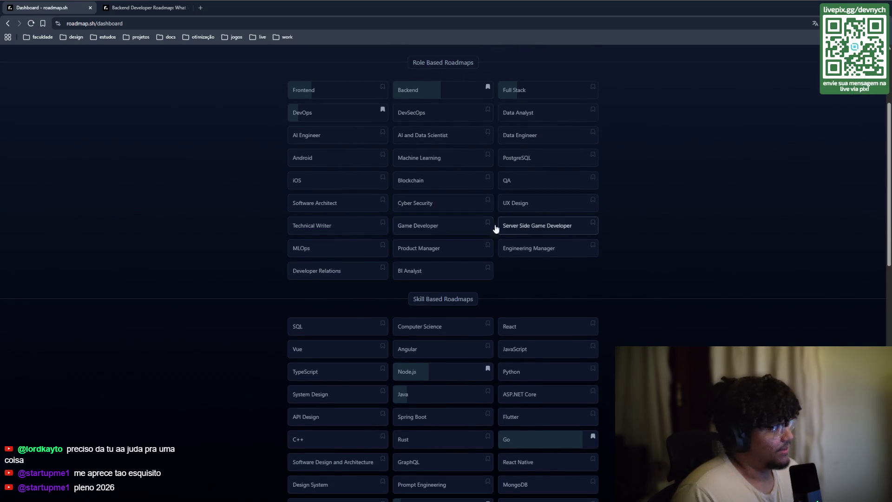
{"action": "scroll", "coordinate": [558, 147], "scroll_direction": "up", "scroll_amount": 4}
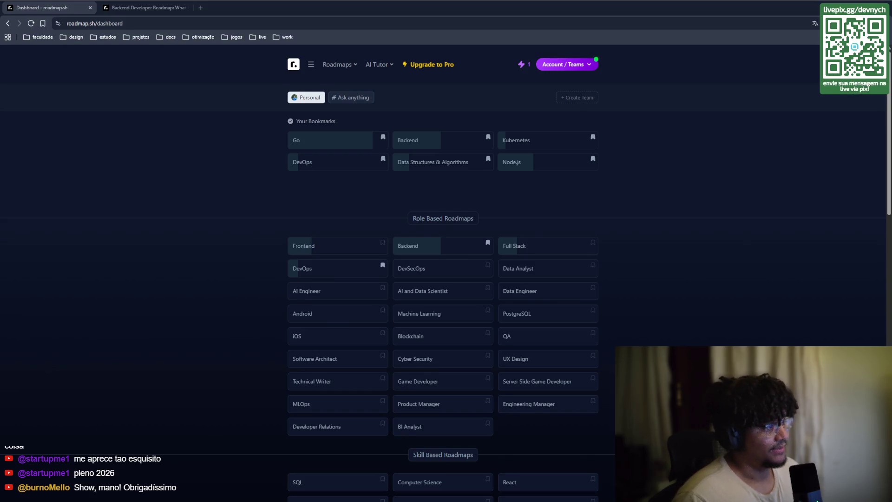
- Scroll through the roadmap.sh dashboard, then open a new empty tab beside it
{"action": "scroll", "coordinate": [443, 278], "scroll_direction": "down", "scroll_amount": 2}
{"action": "scroll", "coordinate": [443, 279], "scroll_direction": "down", "scroll_amount": 3}
{"action": "scroll", "coordinate": [442, 279], "scroll_direction": "up", "scroll_amount": 3}
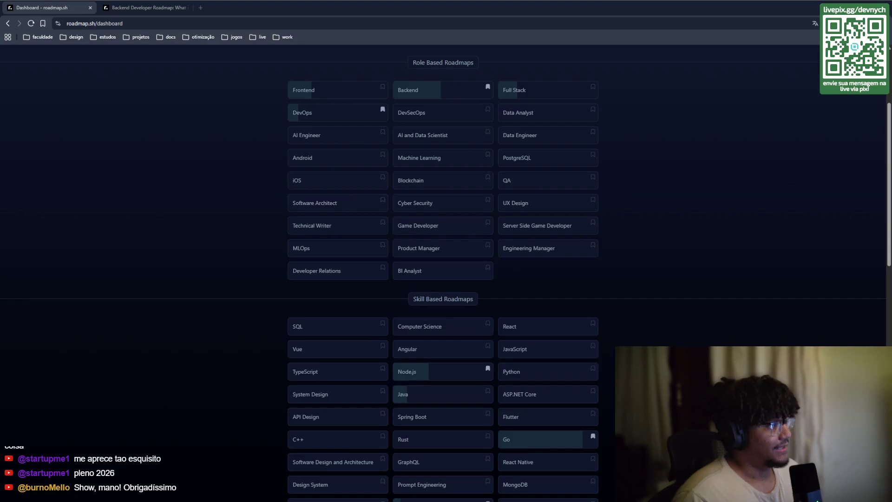
{"action": "scroll", "coordinate": [443, 278], "scroll_direction": "up", "scroll_amount": 3}
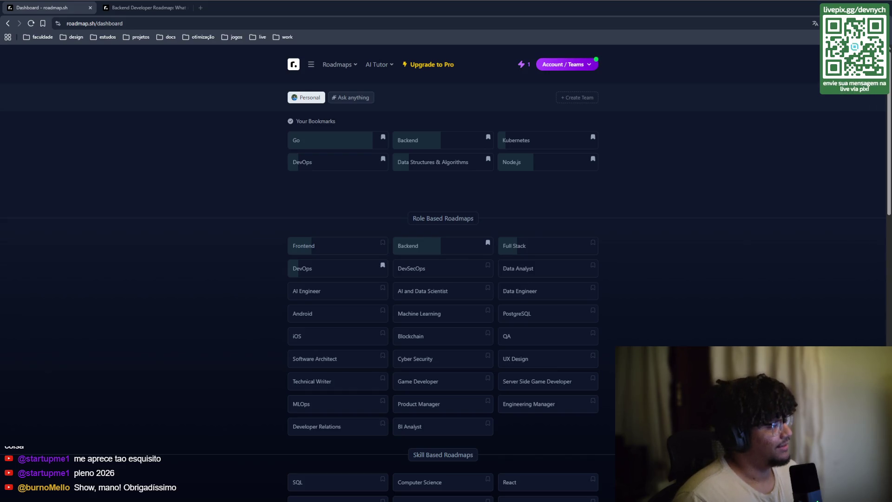
{"action": "scroll", "coordinate": [535, 278], "scroll_direction": "down", "scroll_amount": 2}
{"action": "scroll", "coordinate": [534, 279], "scroll_direction": "up", "scroll_amount": 2}
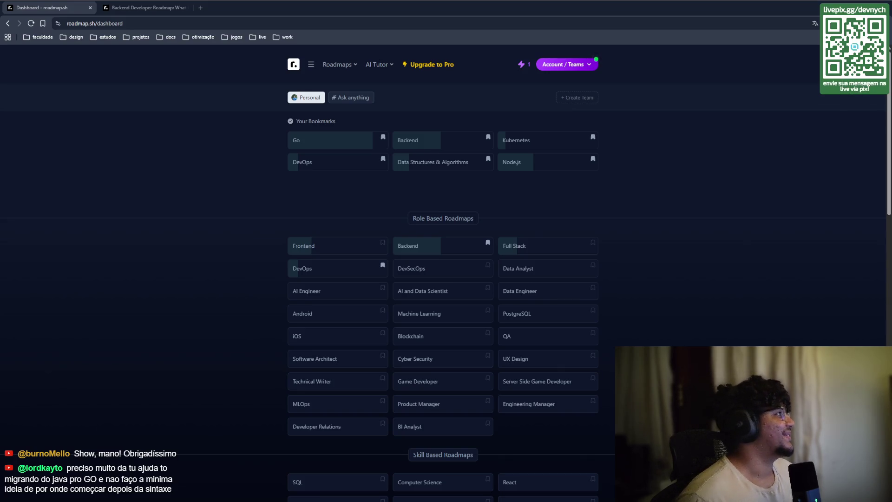
{"action": "left_click", "coordinate": [200, 8]}
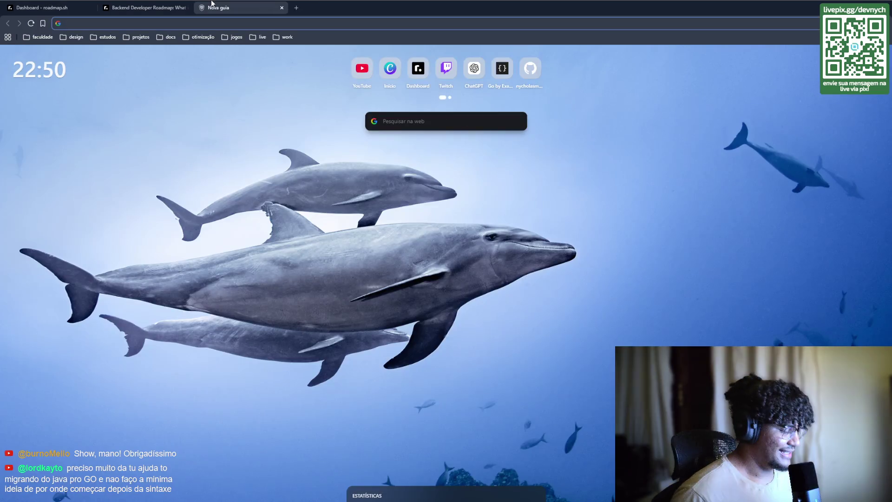
- Load Go by Example via 'gobyexample.com' and select its intro and examples down to Closing Channels
{"action": "type", "text": "gobyexample.com"}
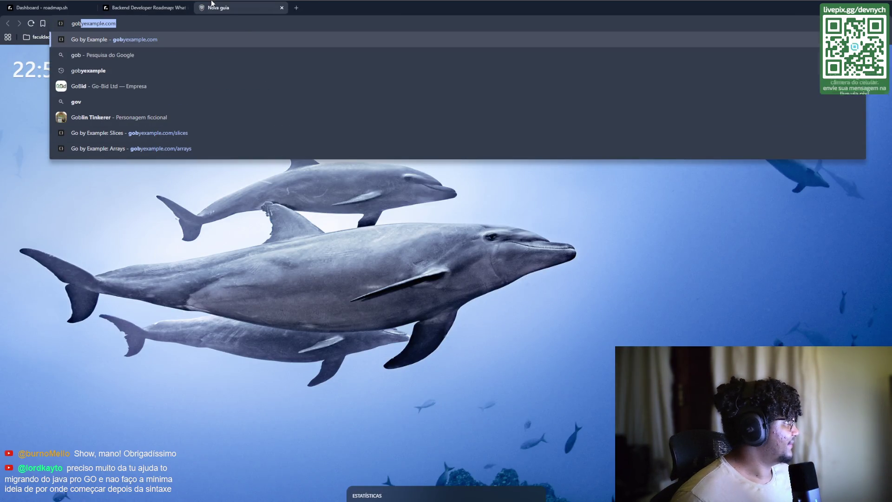
{"action": "key", "text": "Return"}
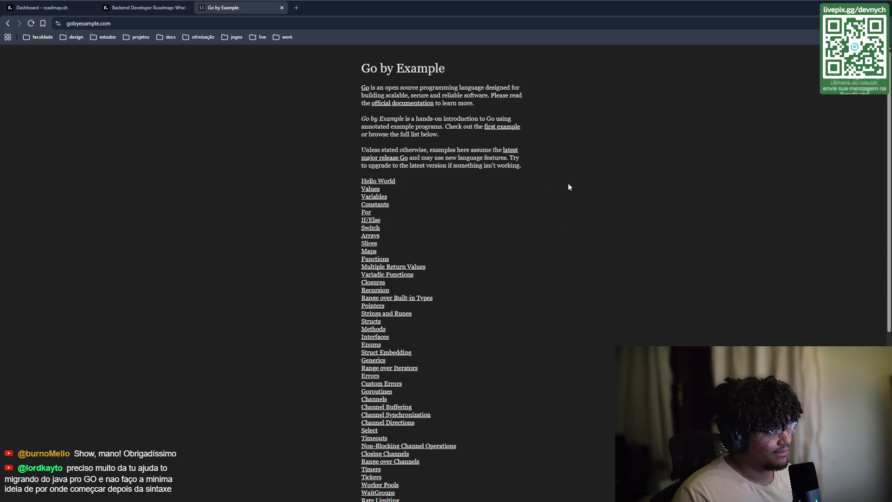
{"action": "scroll", "coordinate": [449, 178], "scroll_direction": "down", "scroll_amount": 3}
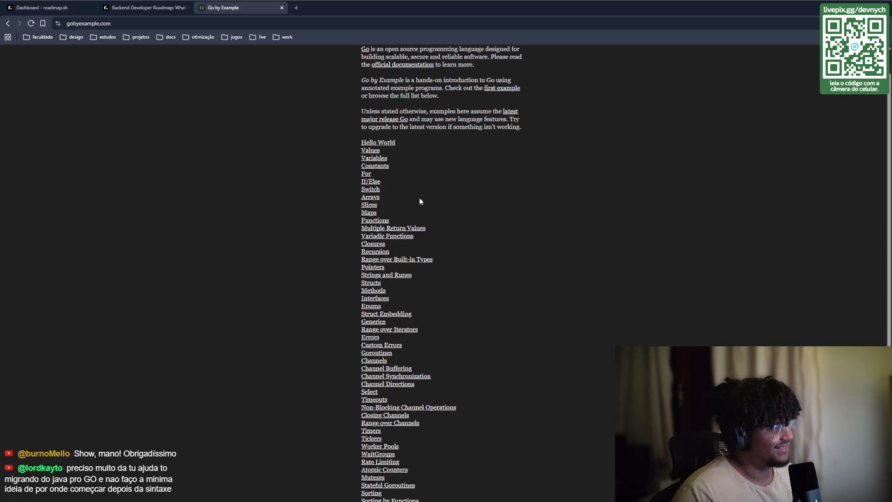
{"action": "scroll", "coordinate": [430, 176], "scroll_direction": "up", "scroll_amount": 4}
{"action": "mouse_move", "coordinate": [350, 60]}
{"action": "left_mouse_down"}
{"action": "mouse_move", "coordinate": [381, 69]}
{"action": "mouse_move", "coordinate": [578, 217]}
{"action": "mouse_move", "coordinate": [576, 433]}
{"action": "mouse_move", "coordinate": [460, 456]}
{"action": "left_mouse_up"}
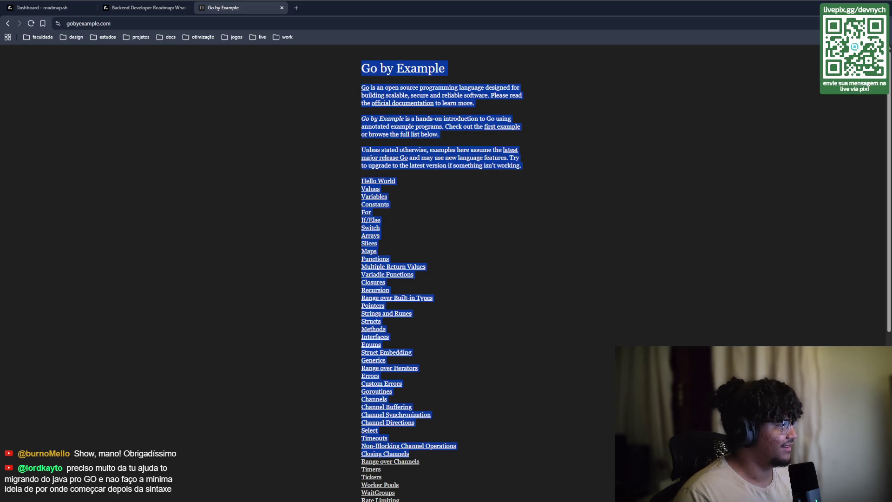
{"action": "scroll", "coordinate": [442, 274], "scroll_direction": "down", "scroll_amount": 8}
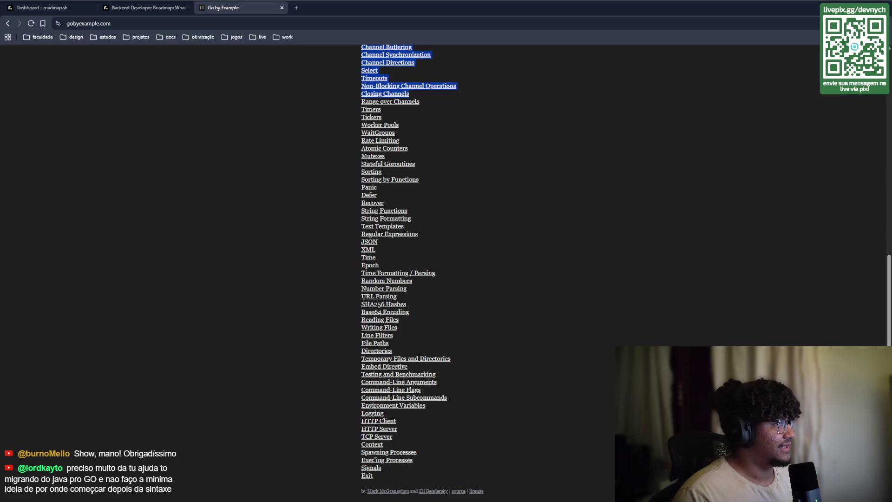
{"action": "scroll", "coordinate": [826, 229], "scroll_direction": "up", "scroll_amount": 8}
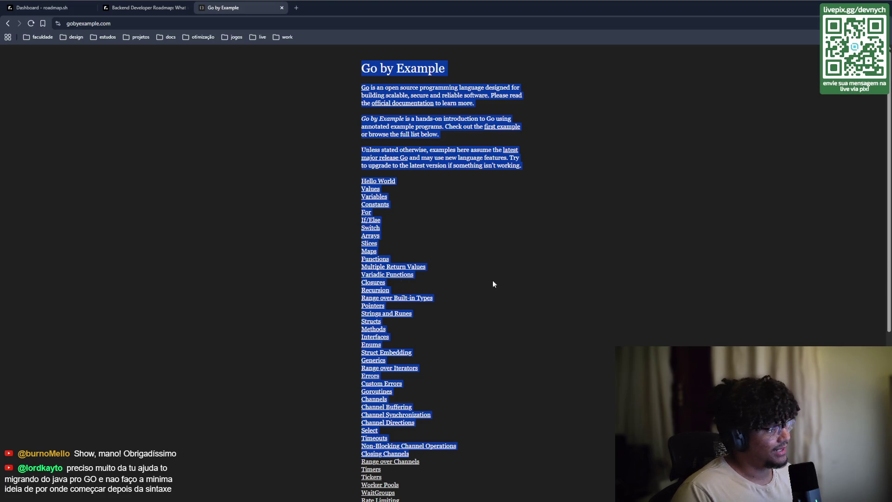
- Clear the selection, look over the topic list, and open a fourth blank tab
{"action": "left_click", "coordinate": [408, 480]}
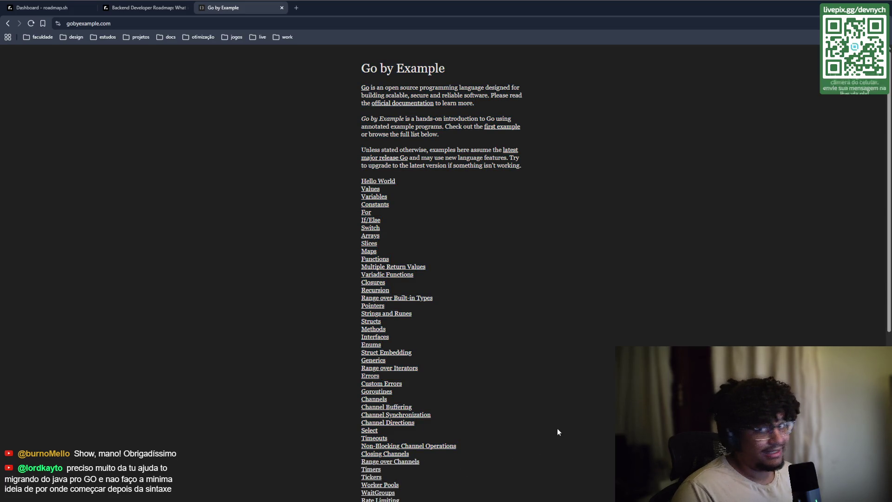
{"action": "scroll", "coordinate": [461, 116], "scroll_direction": "down", "scroll_amount": 8}
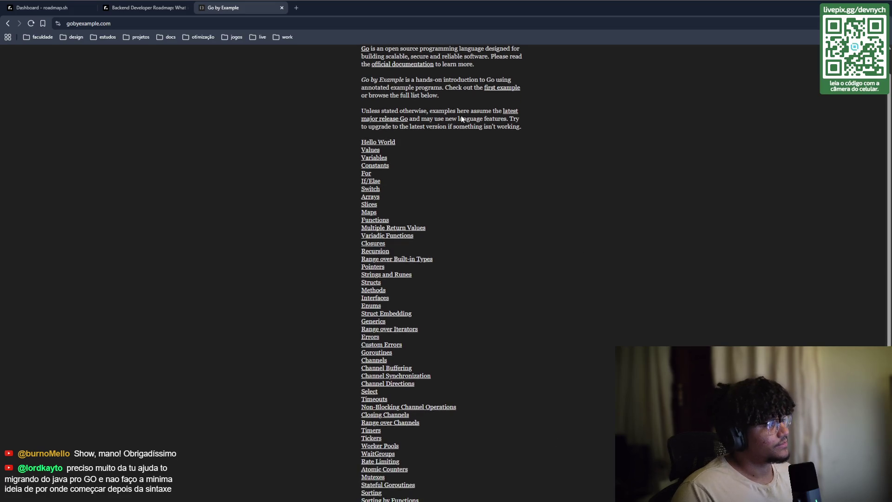
{"action": "scroll", "coordinate": [763, 299], "scroll_direction": "up", "scroll_amount": 8}
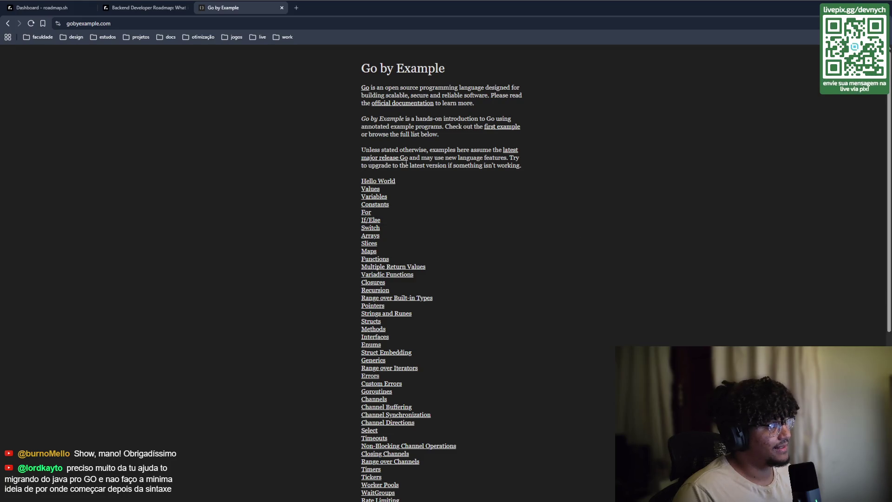
{"action": "left_click", "coordinate": [298, 10]}
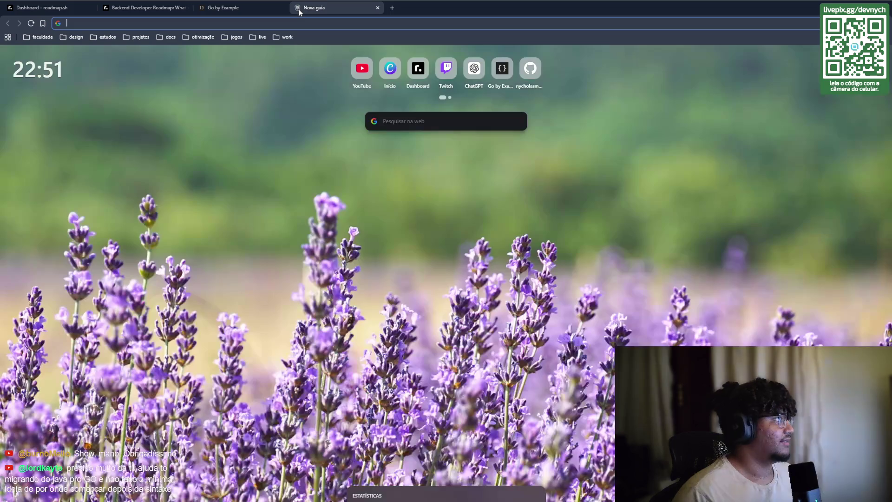
- Load the Effective Go guide from the 'go effe' address-bar suggestion
{"action": "type", "text": "gi"}
{"action": "key", "text": "BackSpace"}
{"action": "type", "text": "o ef"}
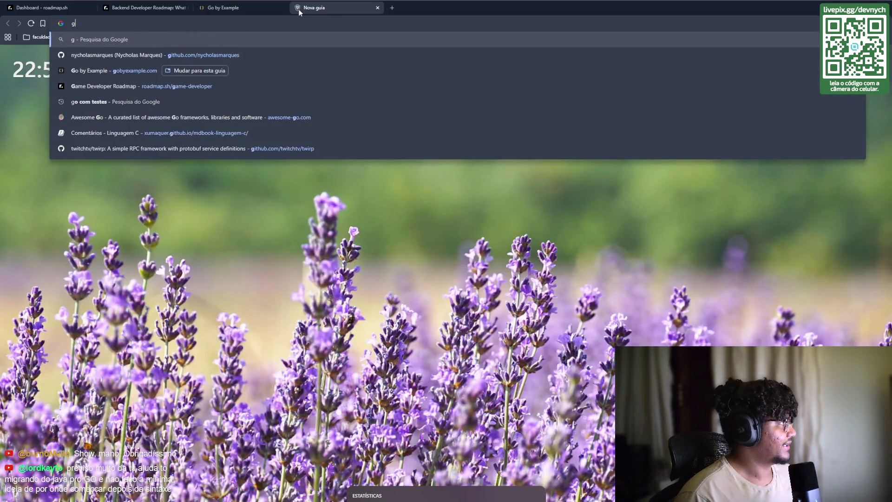
{"action": "type", "text": "fe"}
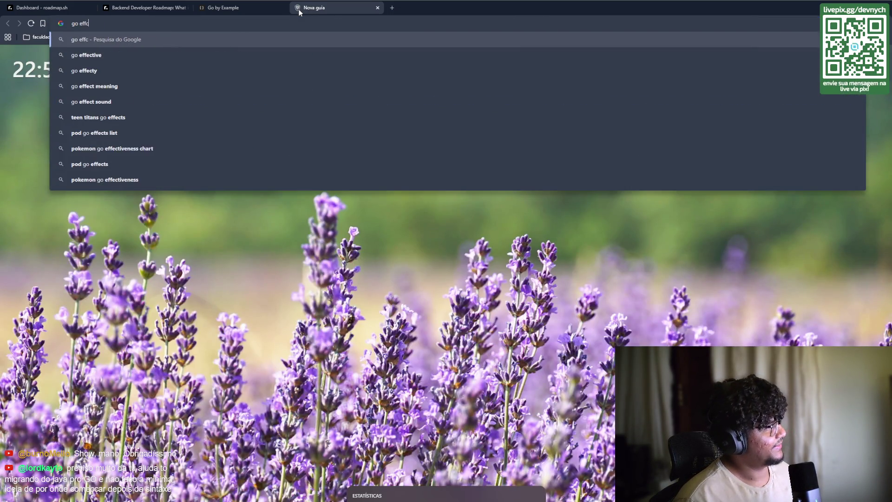
{"action": "key", "text": "Up"}
{"action": "key", "text": "Return"}
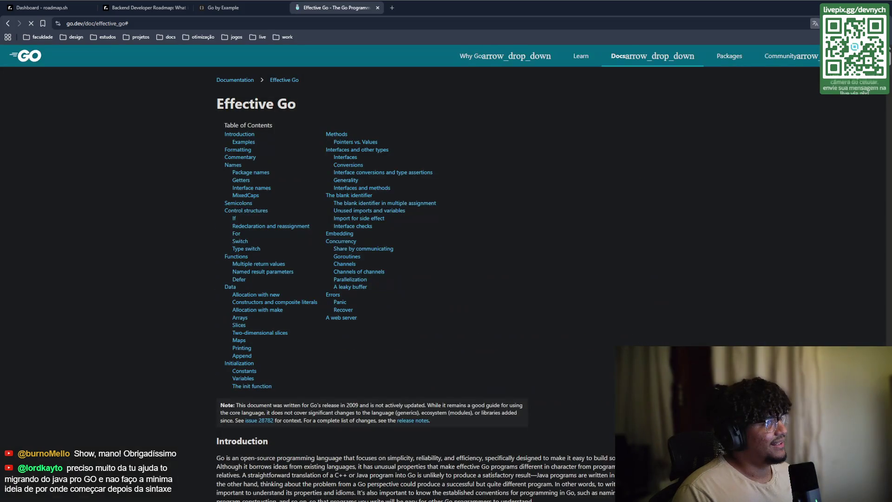
- Skim through the Effective Go sections, then open a fifth blank tab
{"action": "scroll", "coordinate": [724, 125], "scroll_direction": "down", "scroll_amount": 10}
{"action": "scroll", "coordinate": [441, 279], "scroll_direction": "down", "scroll_amount": 10}
{"action": "scroll", "coordinate": [442, 279], "scroll_direction": "up", "scroll_amount": 20}
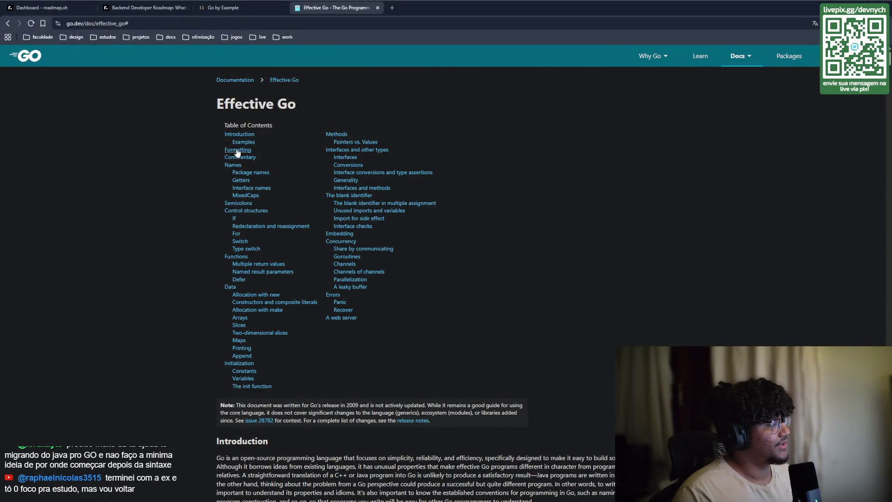
{"action": "scroll", "coordinate": [285, 146], "scroll_direction": "down", "scroll_amount": 5}
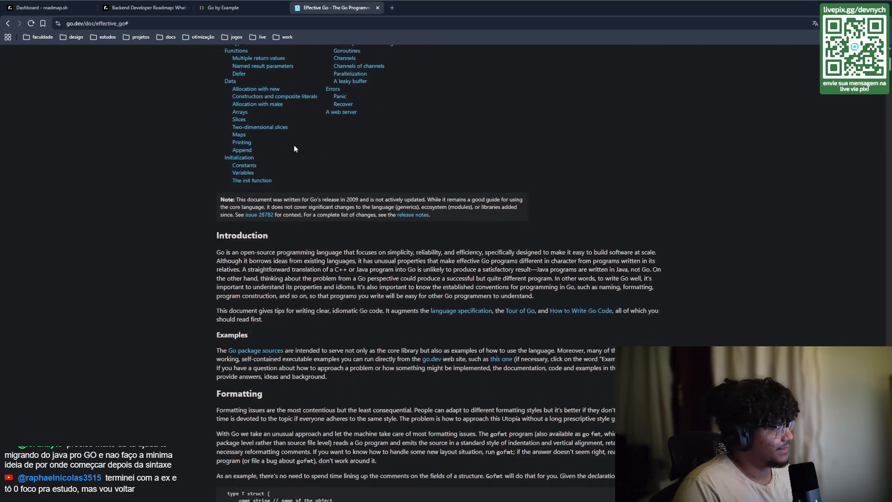
{"action": "scroll", "coordinate": [352, 156], "scroll_direction": "down", "scroll_amount": 7}
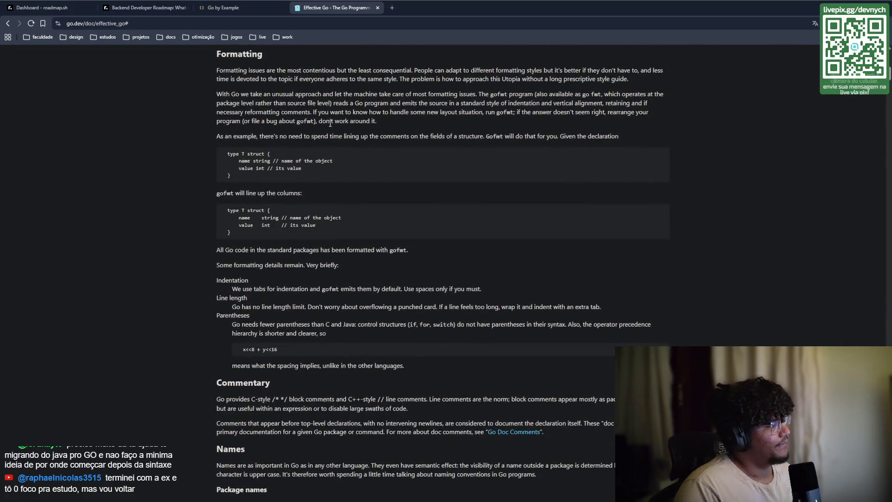
{"action": "scroll", "coordinate": [298, 138], "scroll_direction": "down", "scroll_amount": 1}
{"action": "scroll", "coordinate": [298, 138], "scroll_direction": "down", "scroll_amount": 3}
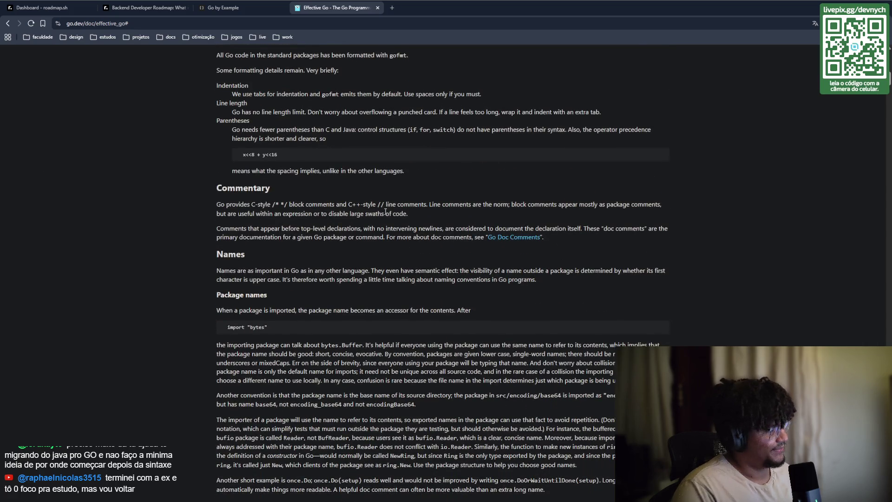
{"action": "scroll", "coordinate": [385, 211], "scroll_direction": "down", "scroll_amount": 12}
{"action": "scroll", "coordinate": [363, 156], "scroll_direction": "down", "scroll_amount": 3}
{"action": "mouse_move", "coordinate": [888, 102]}
{"action": "left_mouse_down"}
{"action": "mouse_move", "coordinate": [878, 167]}
{"action": "mouse_move", "coordinate": [883, 367]}
{"action": "left_mouse_up"}
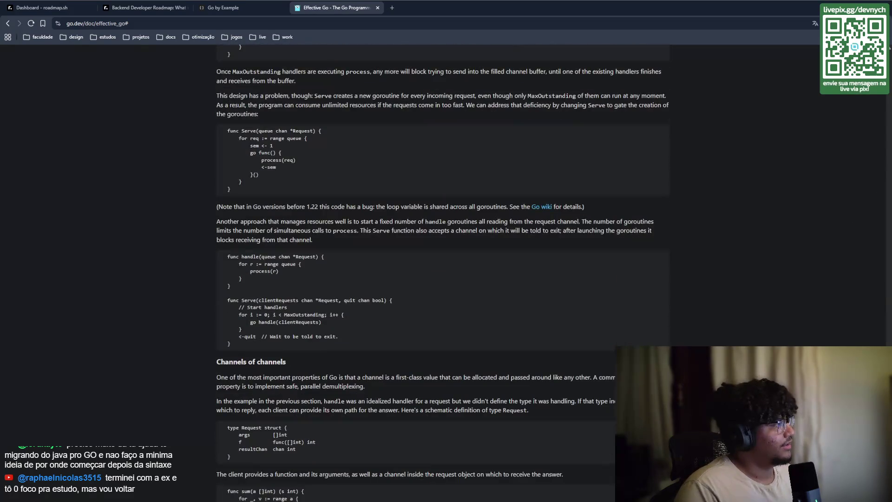
{"action": "scroll", "coordinate": [442, 232], "scroll_direction": "up", "scroll_amount": 20}
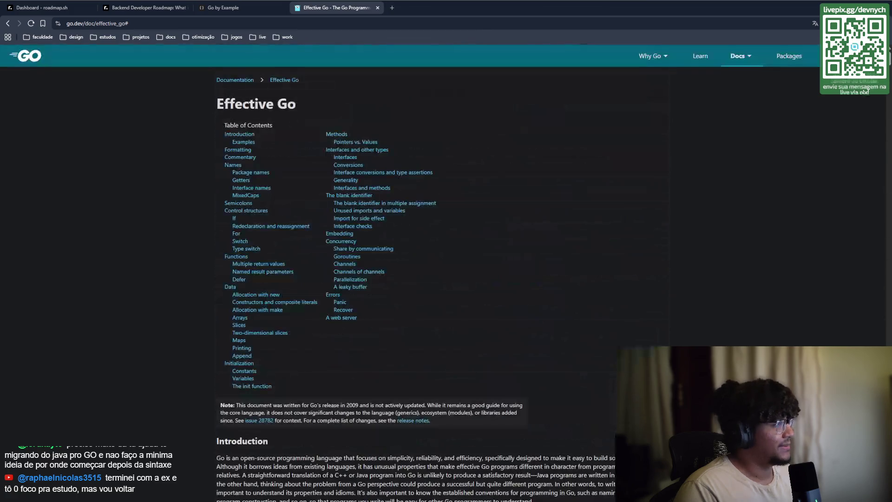
{"action": "left_click", "coordinate": [393, 8]}
- Search 'go com testes', open and skim the GitBook Introdução page, then return to Effective Go
{"action": "type", "text": "go"}
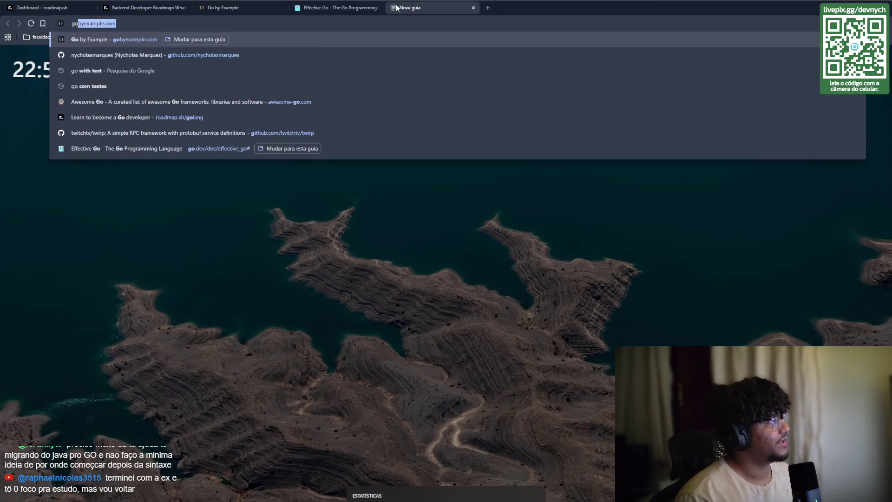
{"action": "type", "text": " com testes"}
{"action": "key", "text": "Return"}
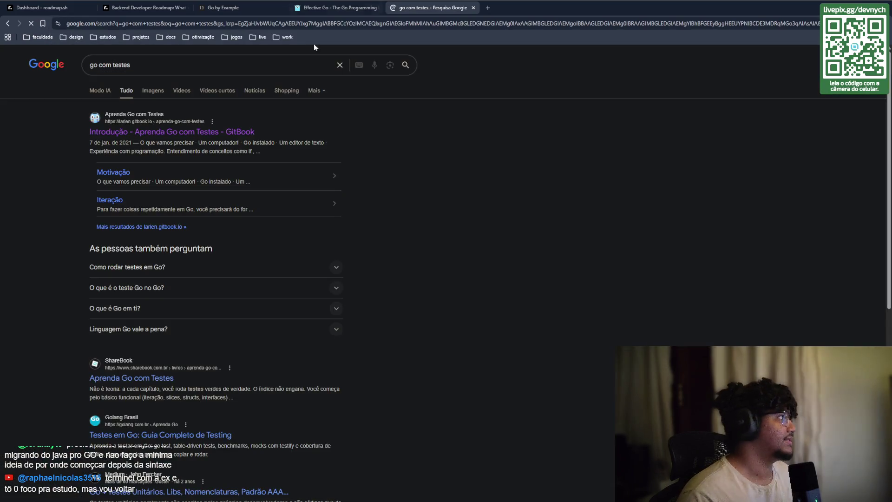
{"action": "left_click", "coordinate": [184, 131]}
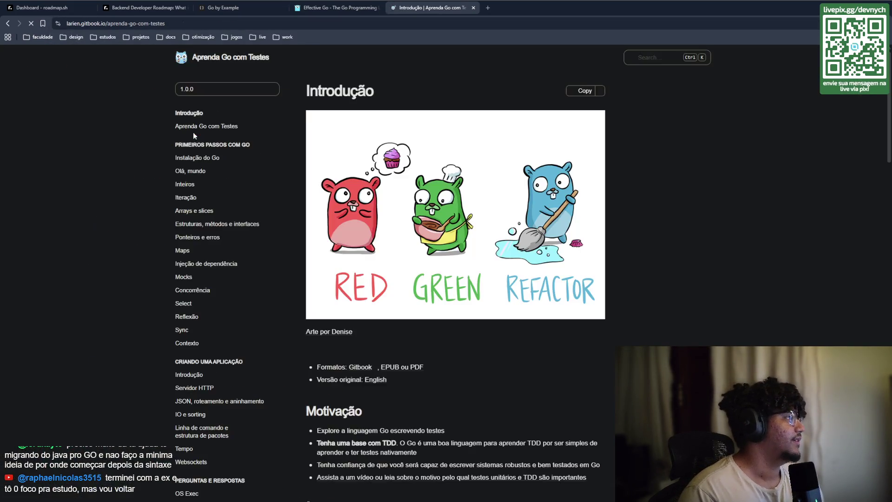
{"action": "scroll", "coordinate": [476, 316], "scroll_direction": "down", "scroll_amount": 10}
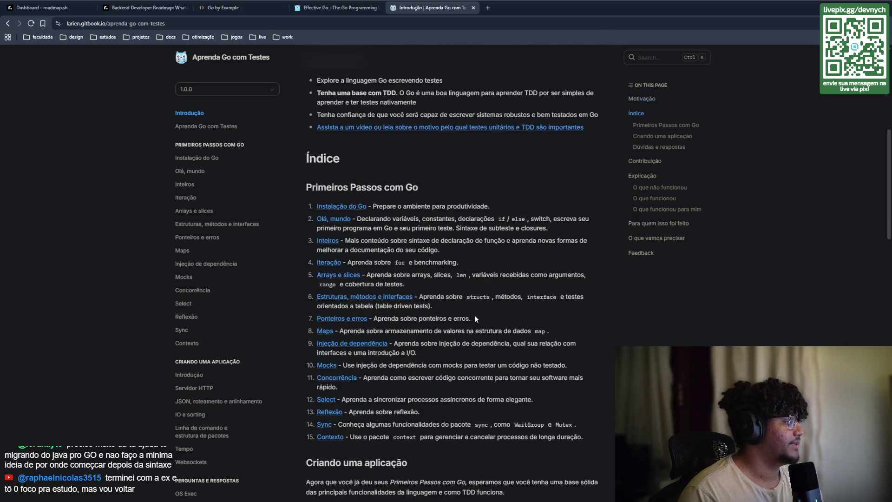
{"action": "scroll", "coordinate": [476, 309], "scroll_direction": "down", "scroll_amount": 8}
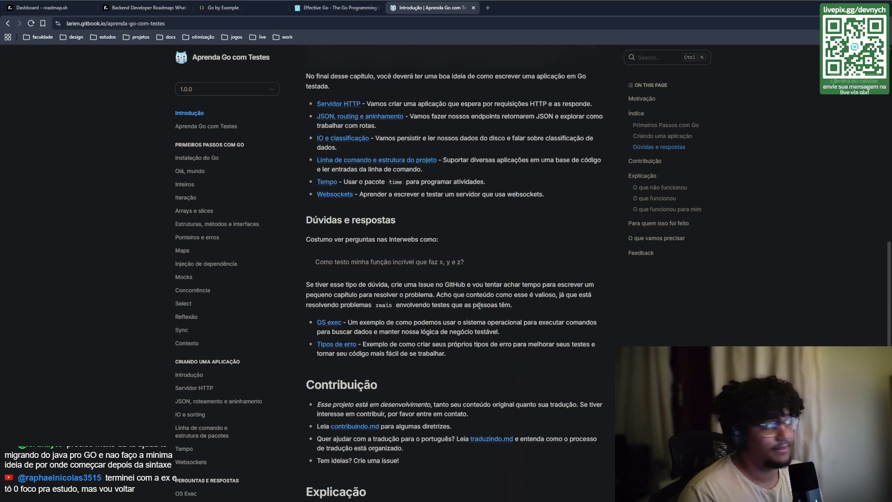
{"action": "scroll", "coordinate": [479, 306], "scroll_direction": "up", "scroll_amount": 9}
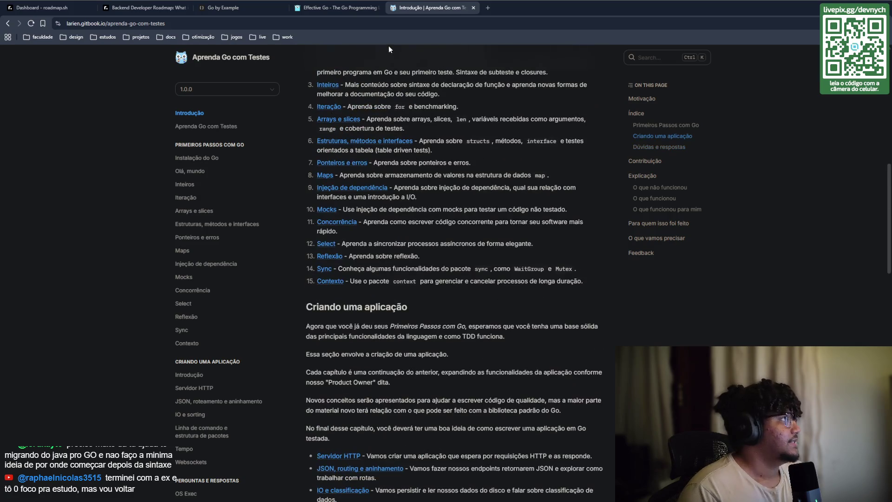
{"action": "left_click", "coordinate": [359, 10]}
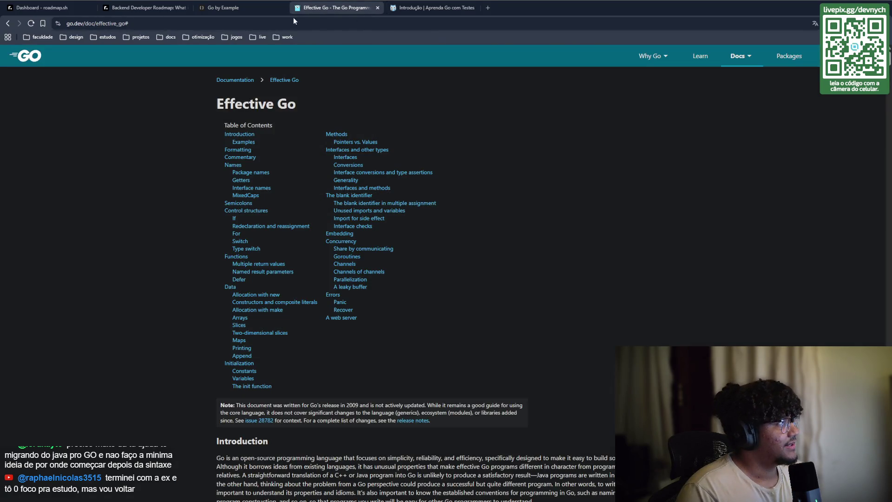
- Cycle through the Go tabs and bring up the Backend Developer roadmap tab
{"action": "left_click", "coordinate": [260, 12]}
{"action": "left_click", "coordinate": [320, 11]}
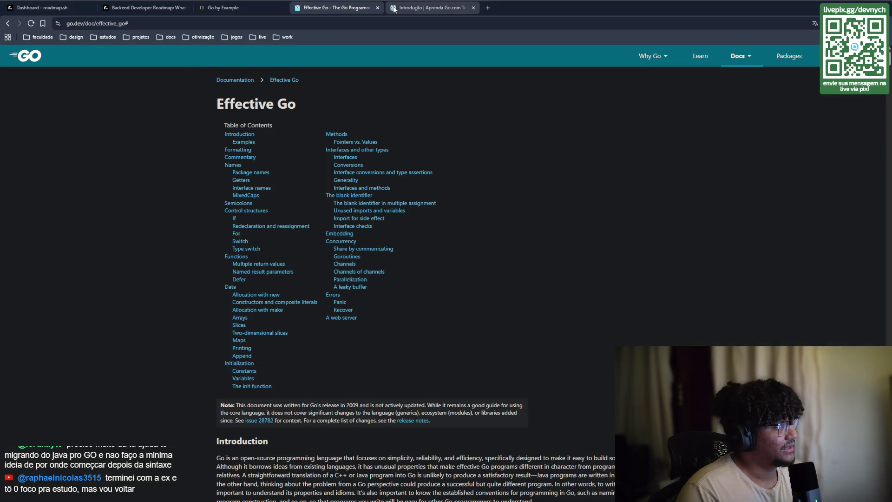
{"action": "left_click", "coordinate": [432, 8]}
{"action": "left_click", "coordinate": [259, 5]}
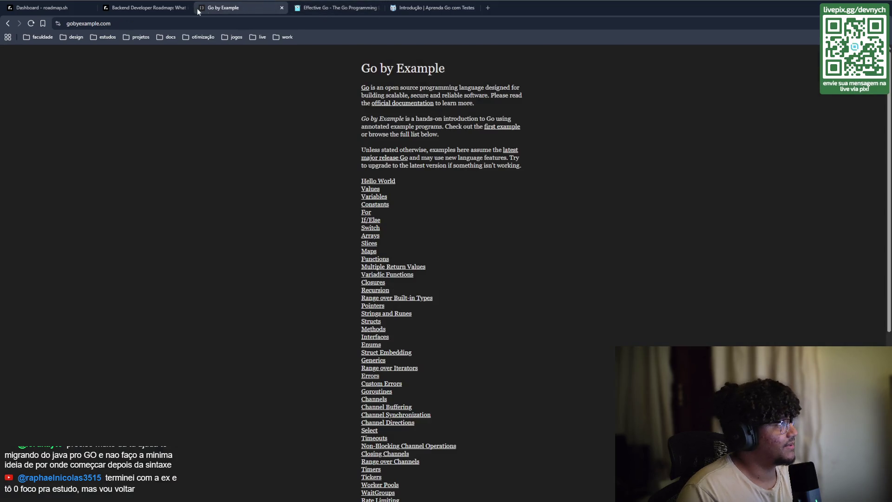
{"action": "left_click", "coordinate": [177, 10]}
- Open the Backend Projects list and scroll through beginner projects like Task Tracker and Weather API
{"action": "scroll", "coordinate": [362, 229], "scroll_direction": "up", "scroll_amount": 4}
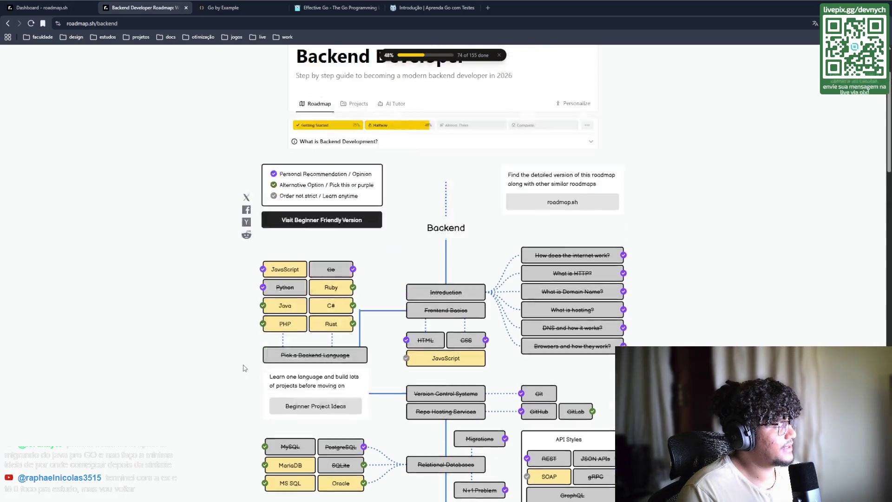
{"action": "left_click", "coordinate": [356, 203]}
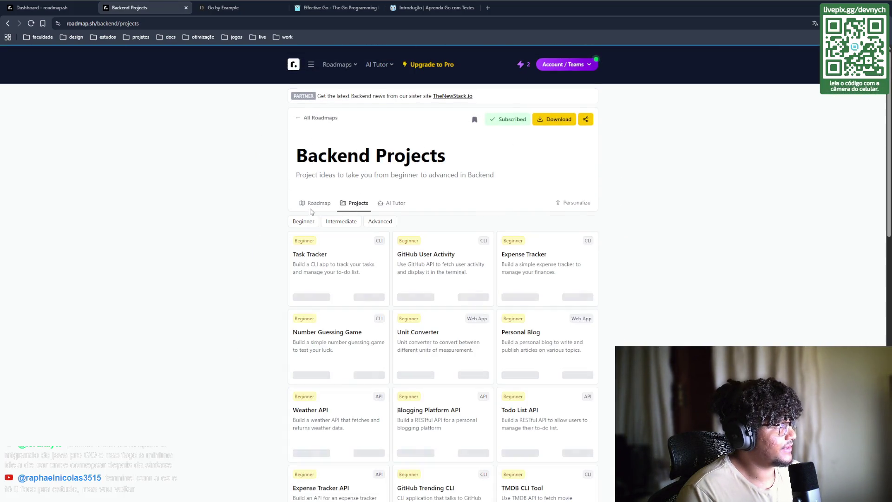
{"action": "scroll", "coordinate": [575, 267], "scroll_direction": "down", "scroll_amount": 1}
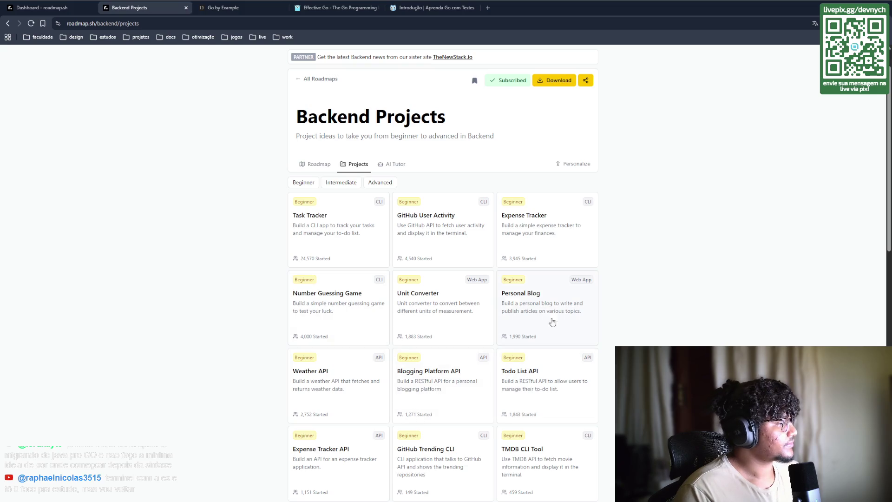
{"action": "scroll", "coordinate": [552, 322], "scroll_direction": "down", "scroll_amount": 3}
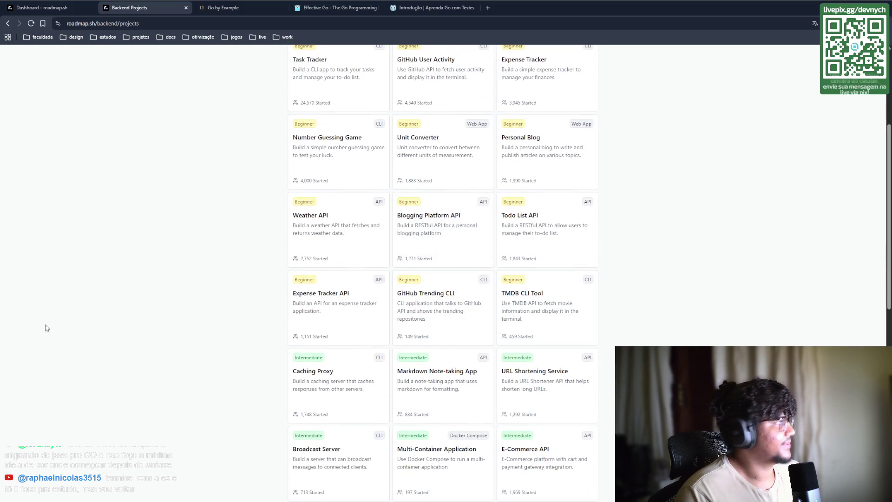